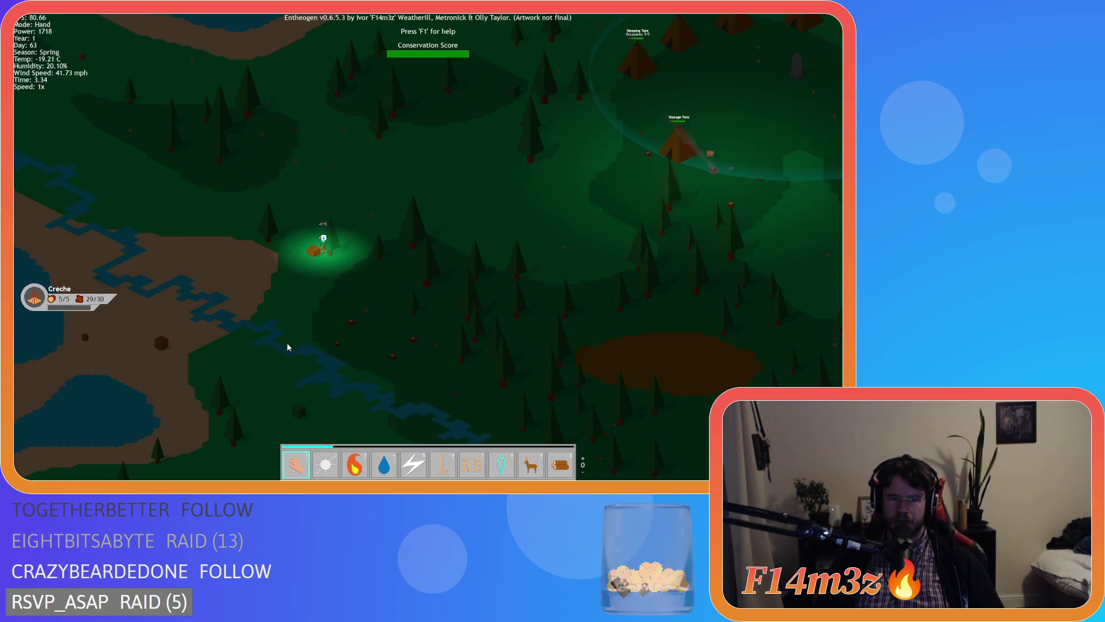
Step: Pan and zoom the view around the camp and the glowing character
key("w")
key("d")
scroll(287, 343, "up", 5)
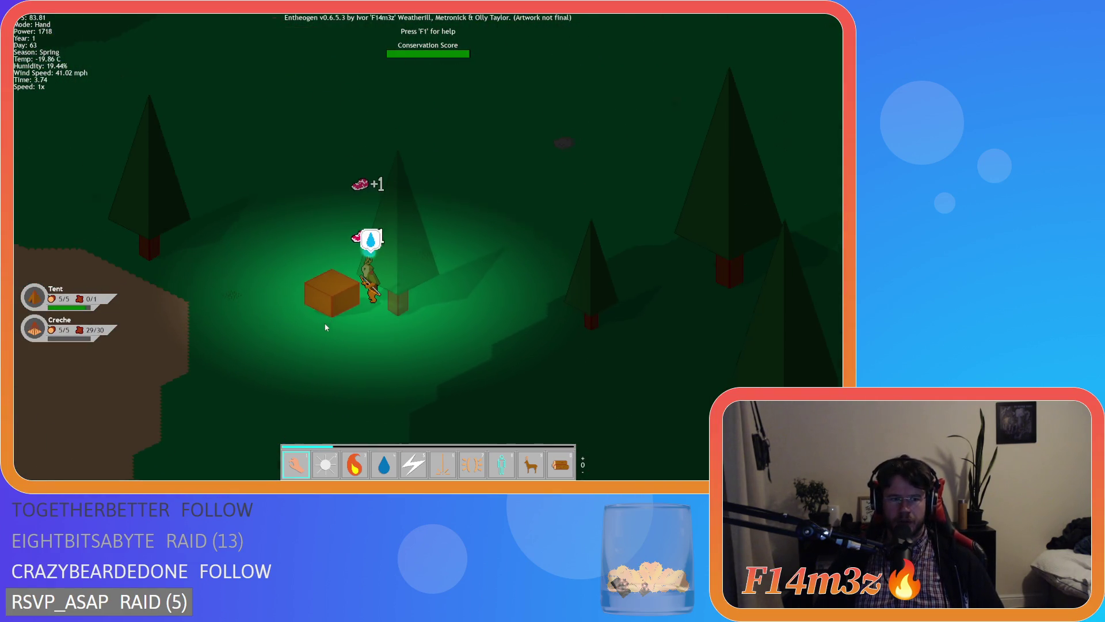
key("s")
key("a")
scroll(335, 314, "down", 6)
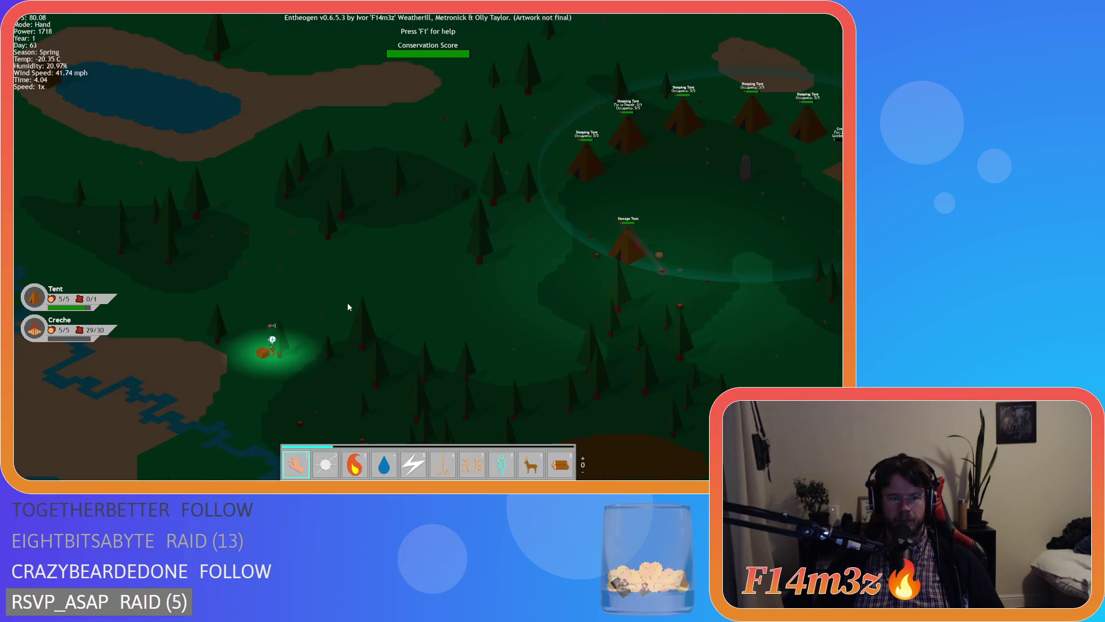
scroll(363, 322, "down", 5)
scroll(382, 336, "up", 5)
scroll(382, 336, "down", 3)
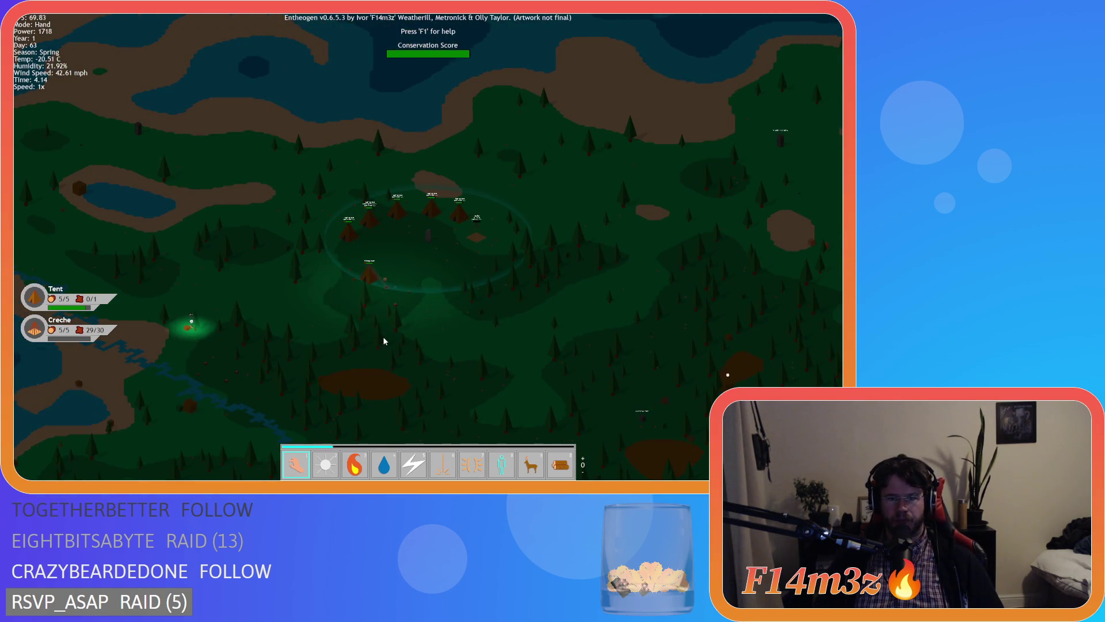
key("w")
key("a")
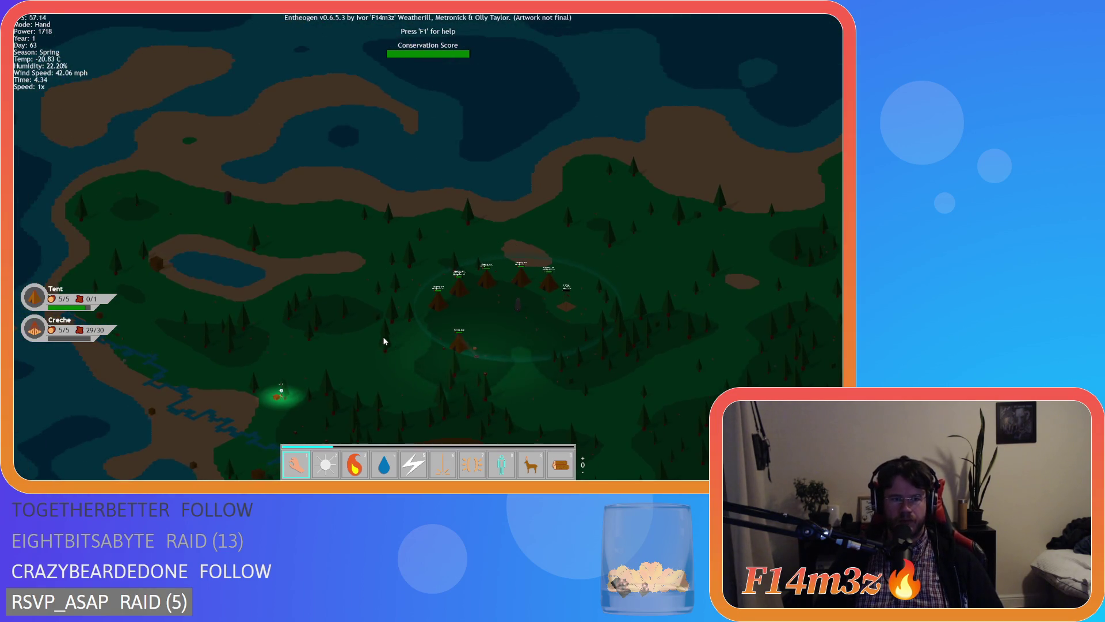
key("s")
key("d")
scroll(488, 360, "down", 6)
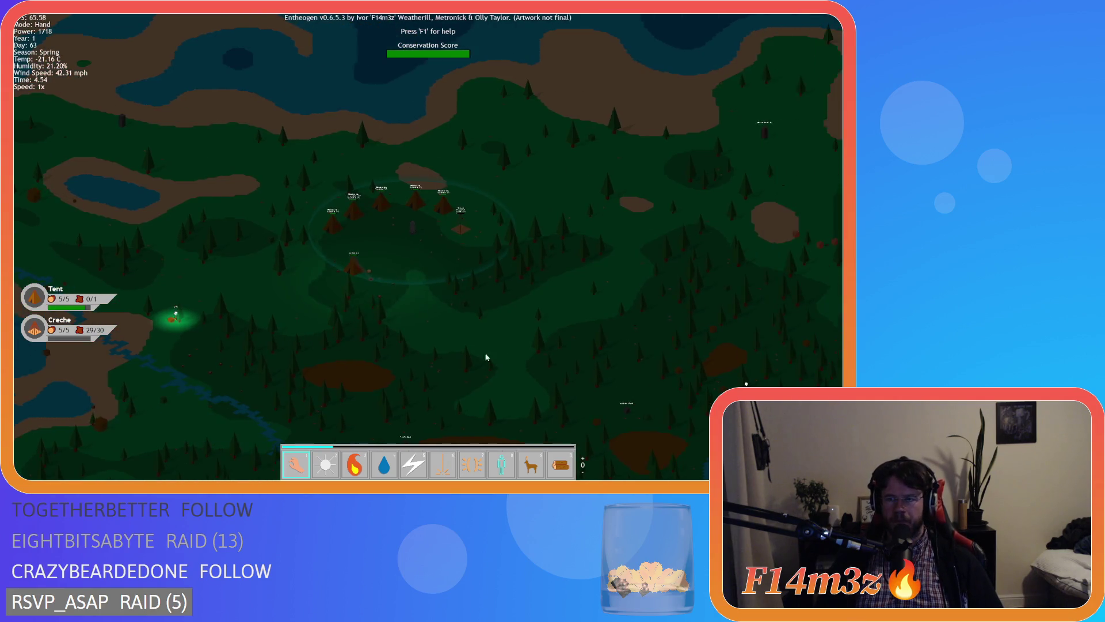
scroll(522, 313, "up", 3)
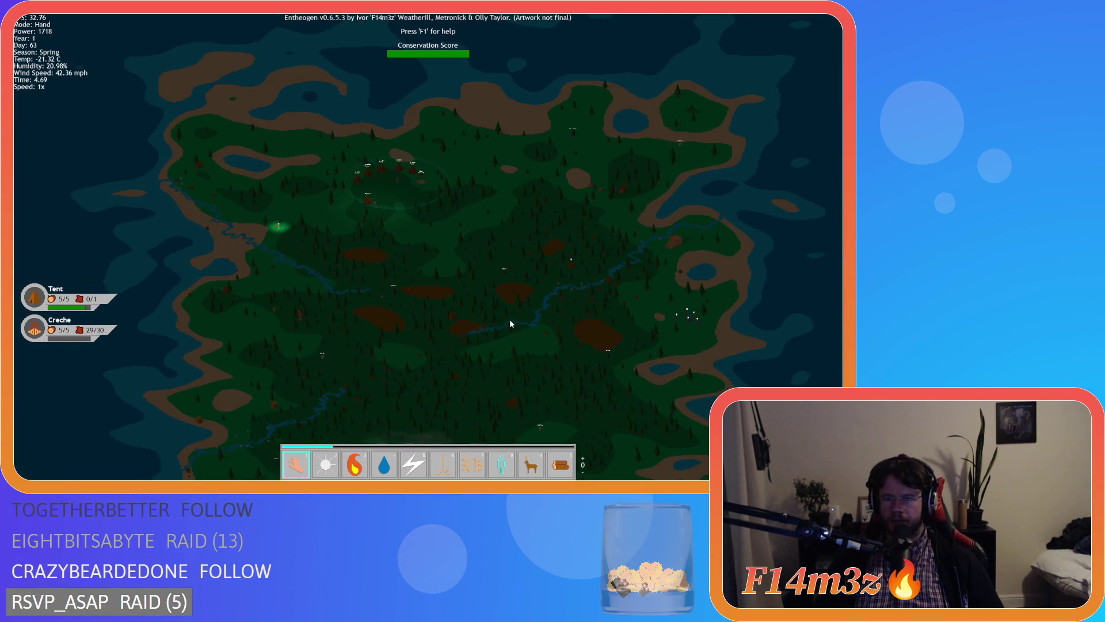
scroll(509, 321, "up", 4)
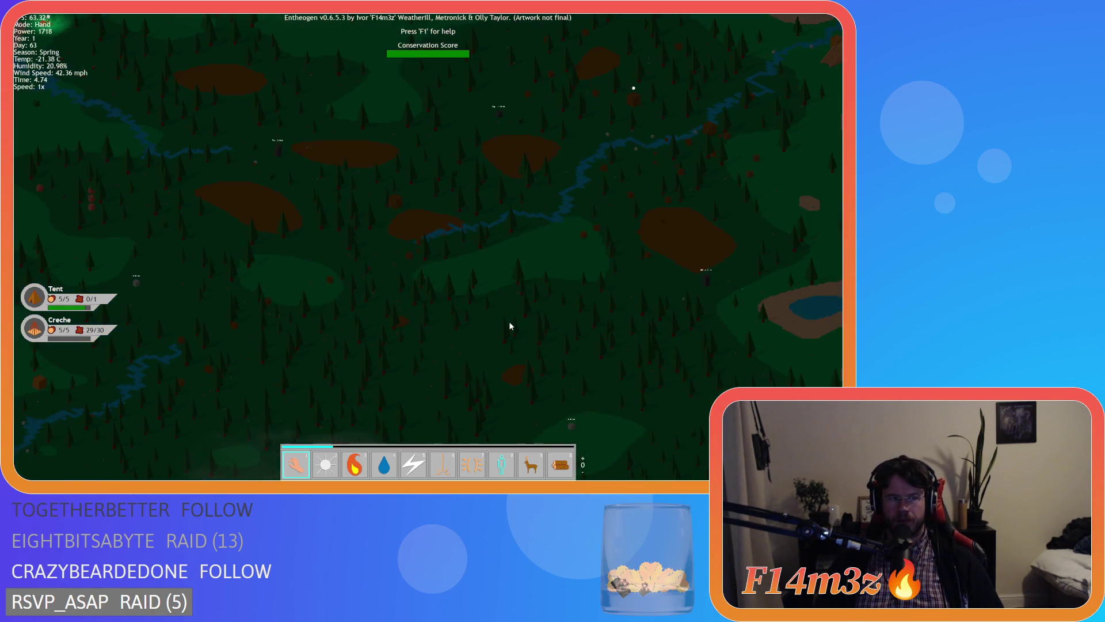
scroll(501, 314, "down", 2)
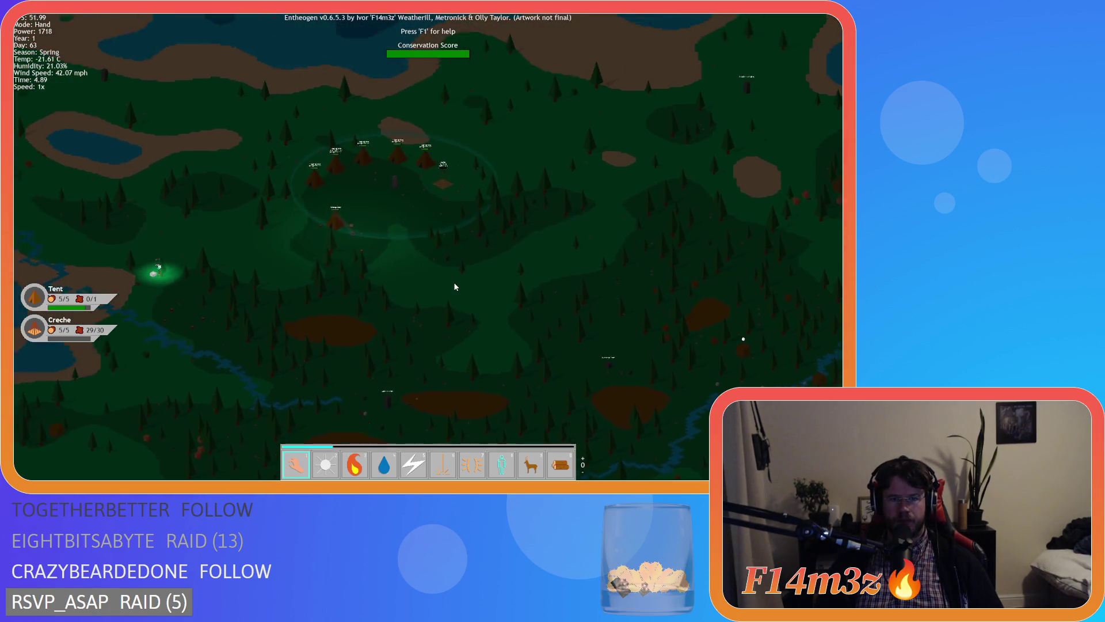
scroll(455, 287, "up", 3)
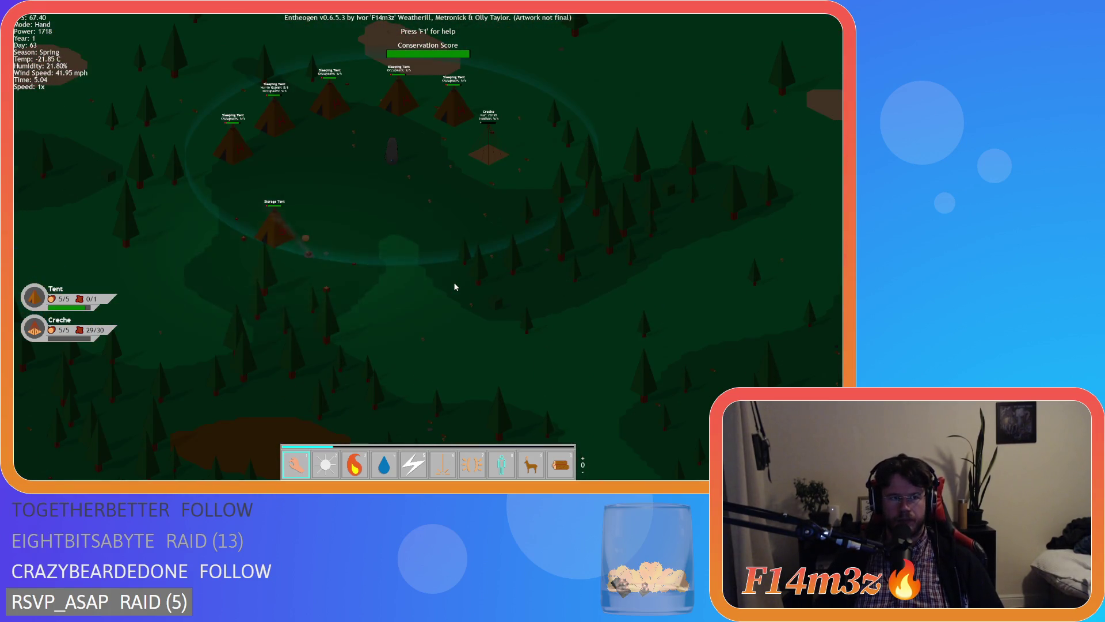
Step: Pan toward the river and forest, back to the camp, and check the tribe inventory
key("s")
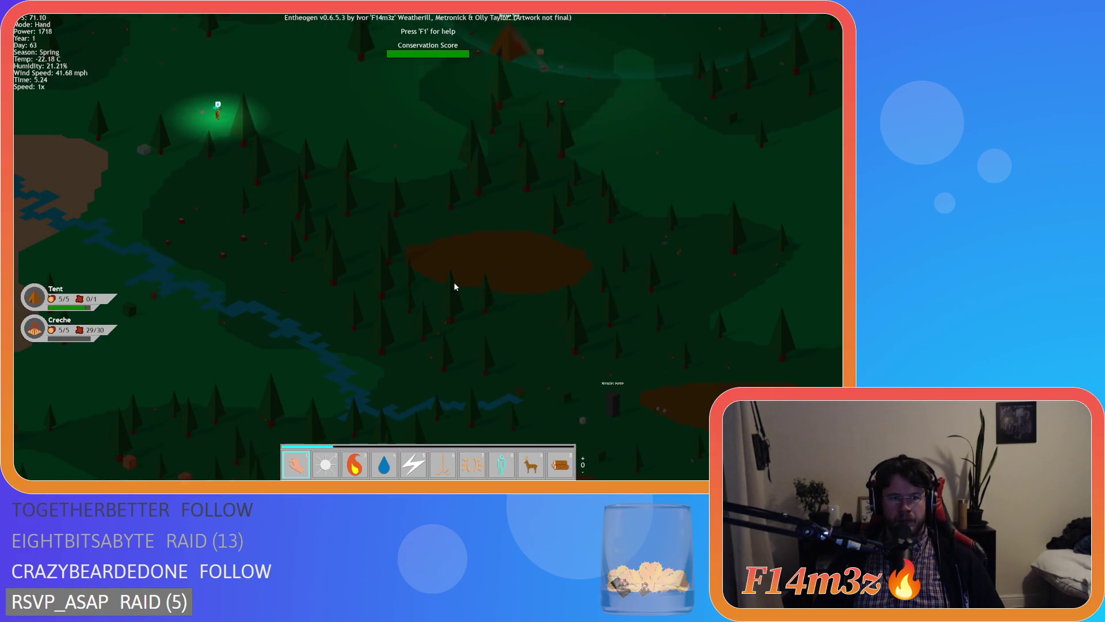
key("a")
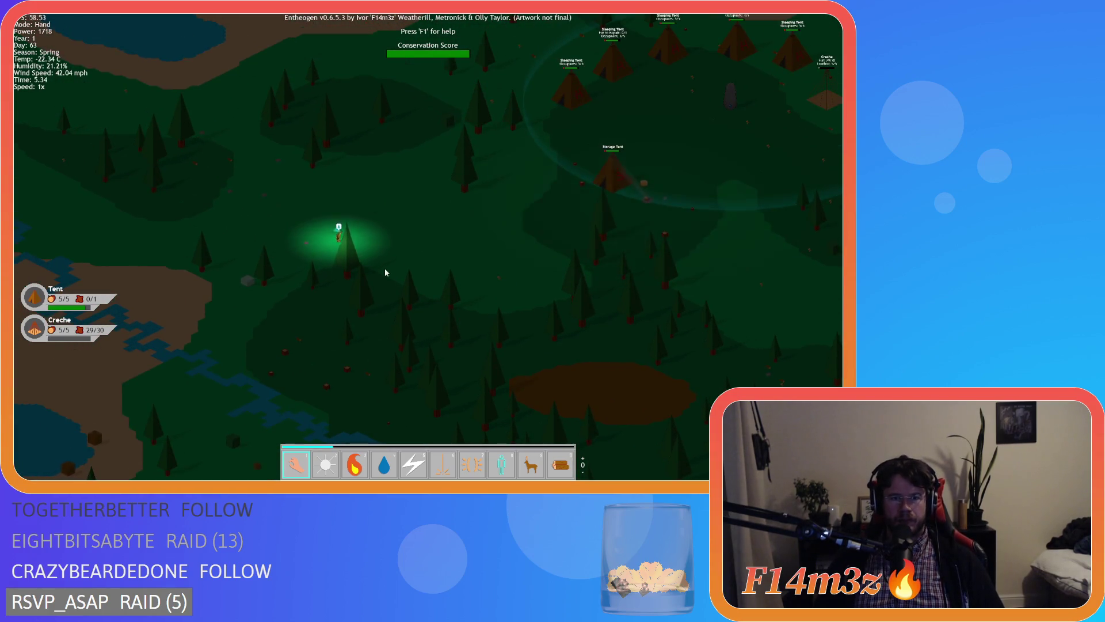
key("w")
key("d")
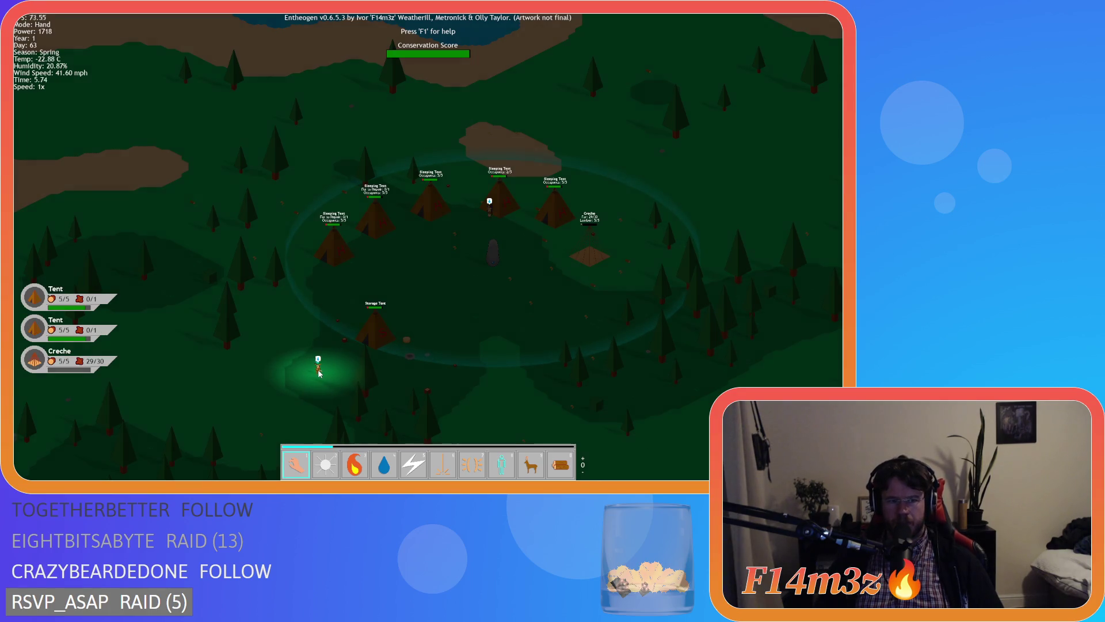
key("s")
key("a")
key("i")
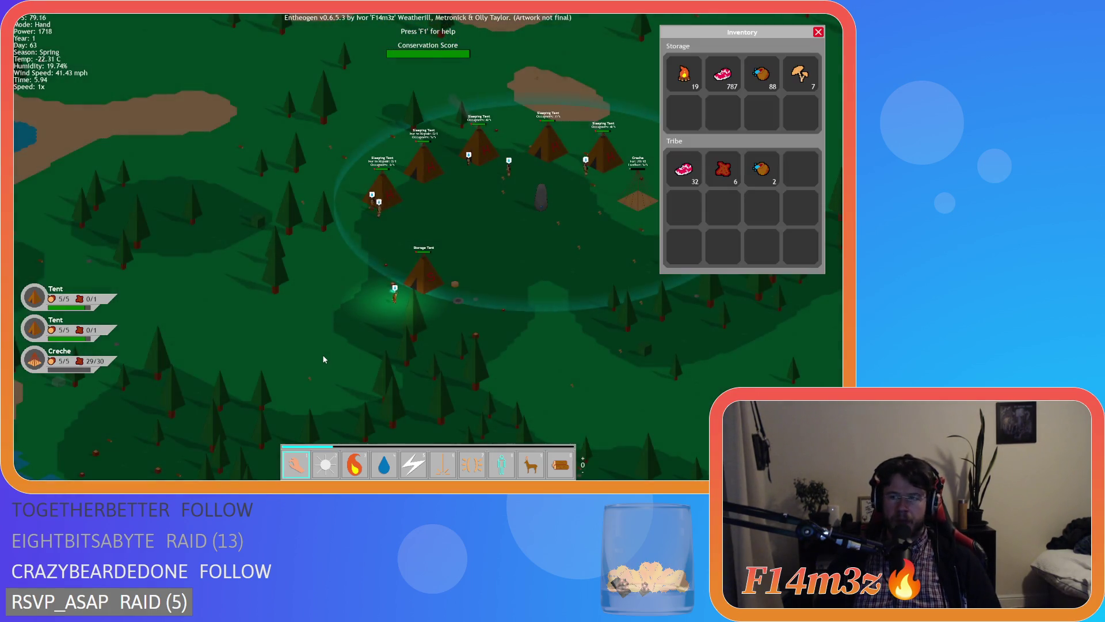
key("i")
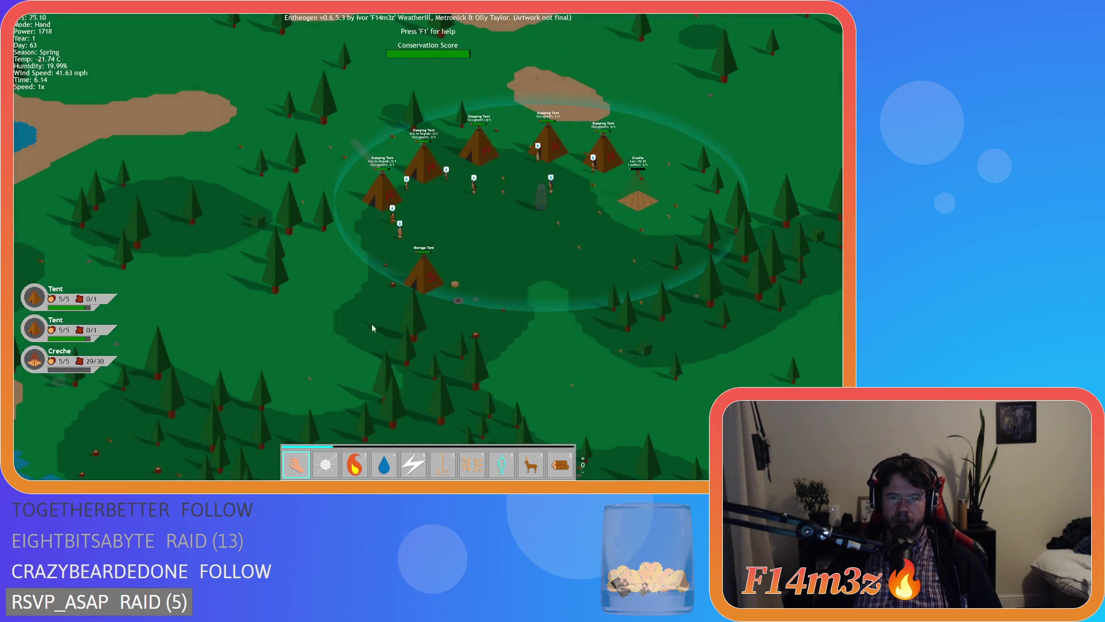
Step: Survey the camp, panning north and west while zooming in and out
scroll(504, 348, "up", 5)
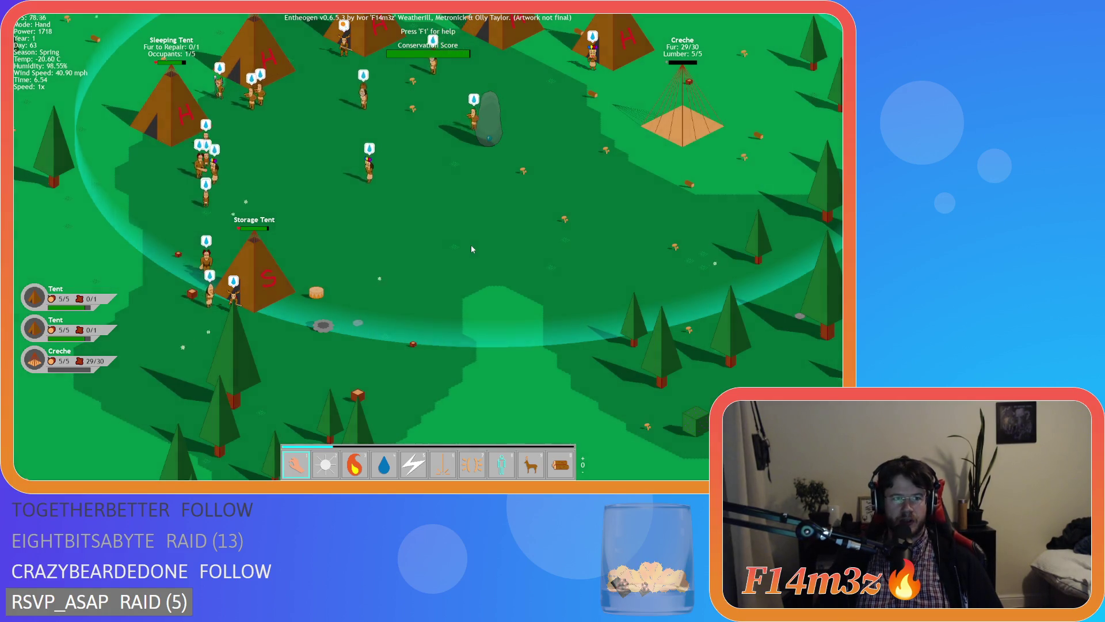
key("w")
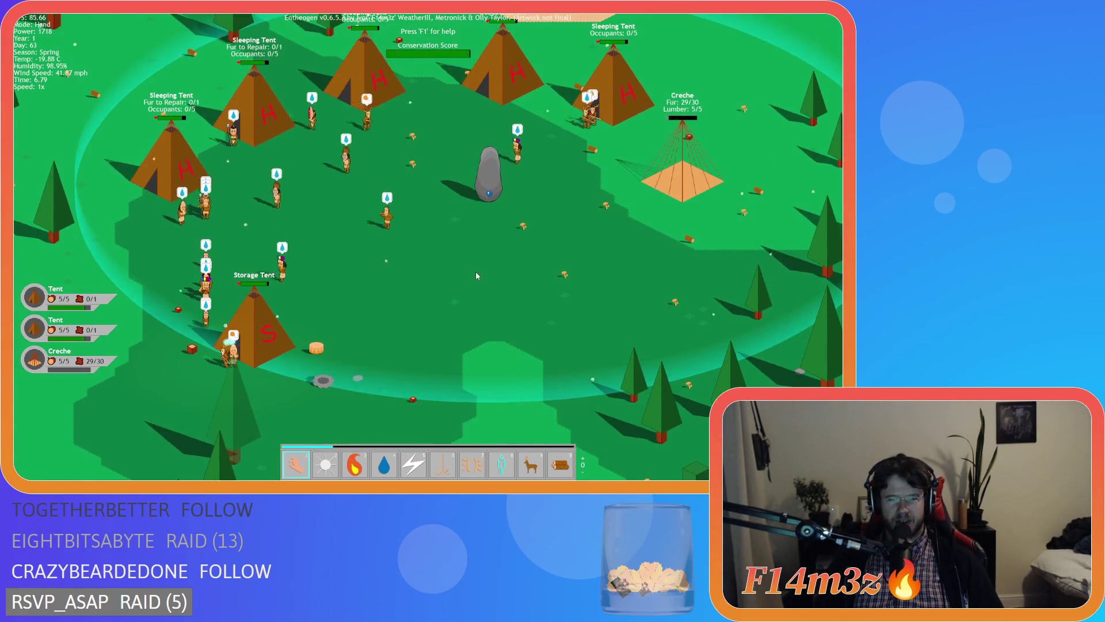
scroll(476, 275, "down", 6)
scroll(477, 275, "up", 2)
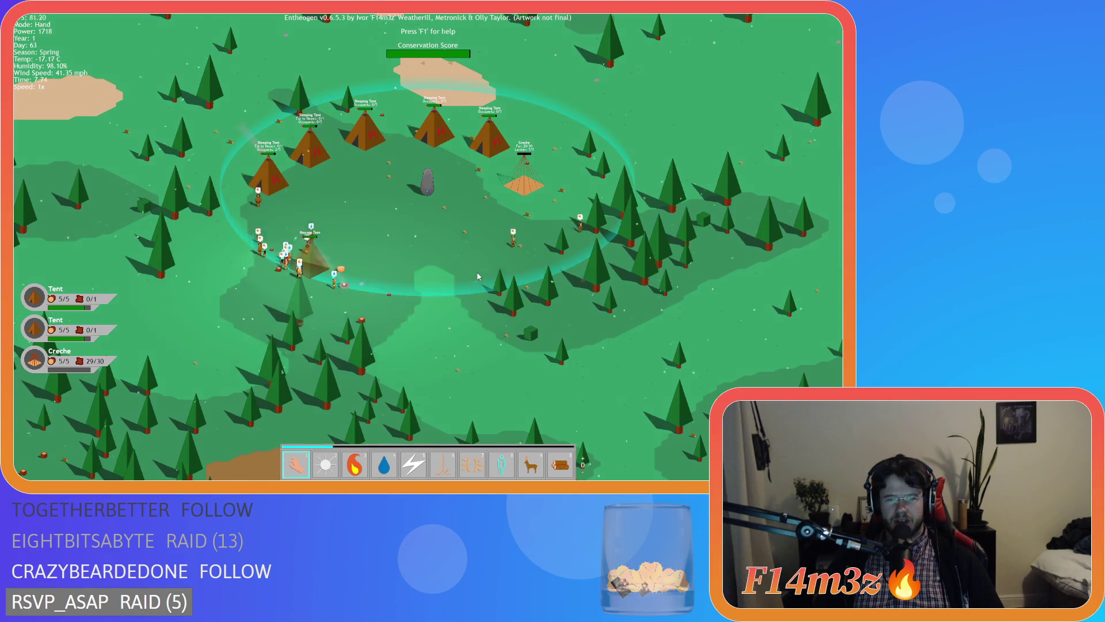
scroll(477, 276, "down", 3)
scroll(477, 276, "up", 3)
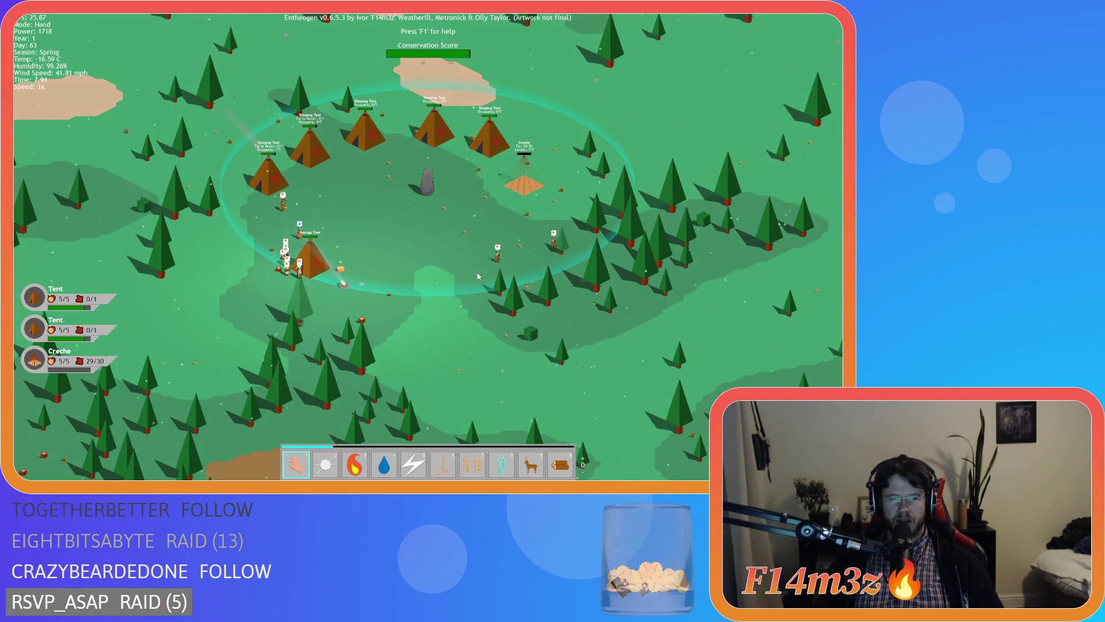
scroll(477, 277, "down", 3)
scroll(367, 216, "up", 4)
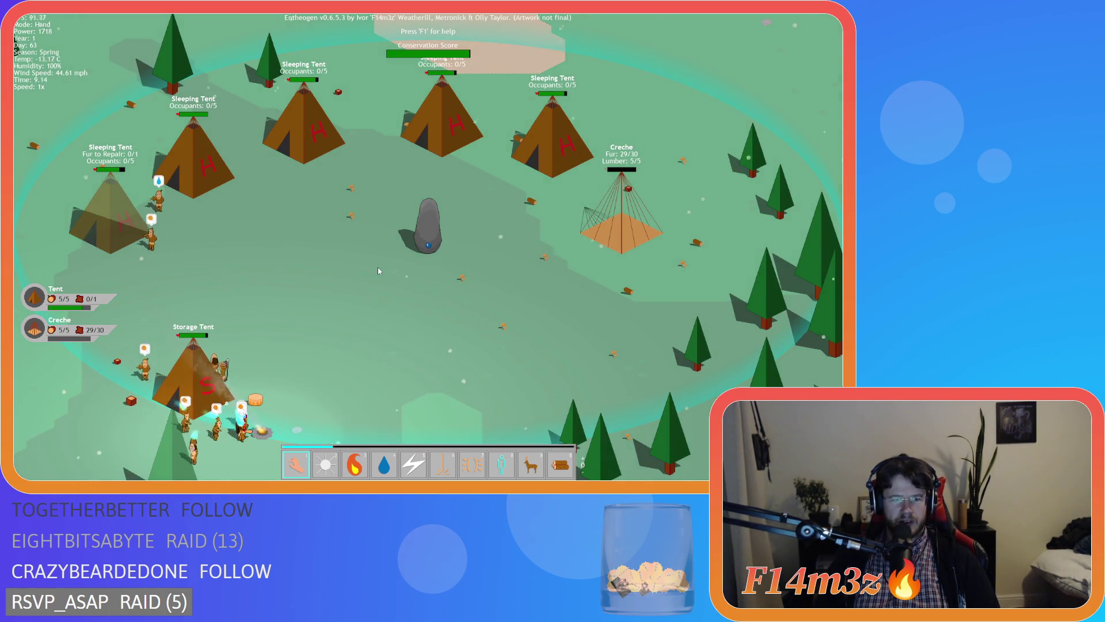
key("a")
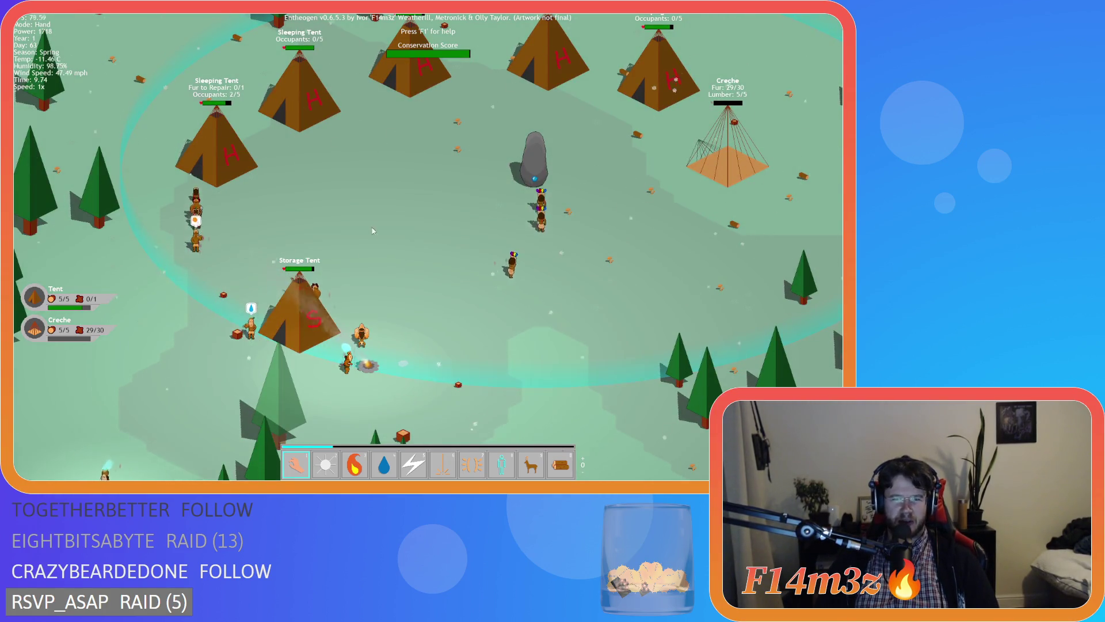
Step: Pause the game with Space, quicksave it with F5, and pan across the camp
key("space")
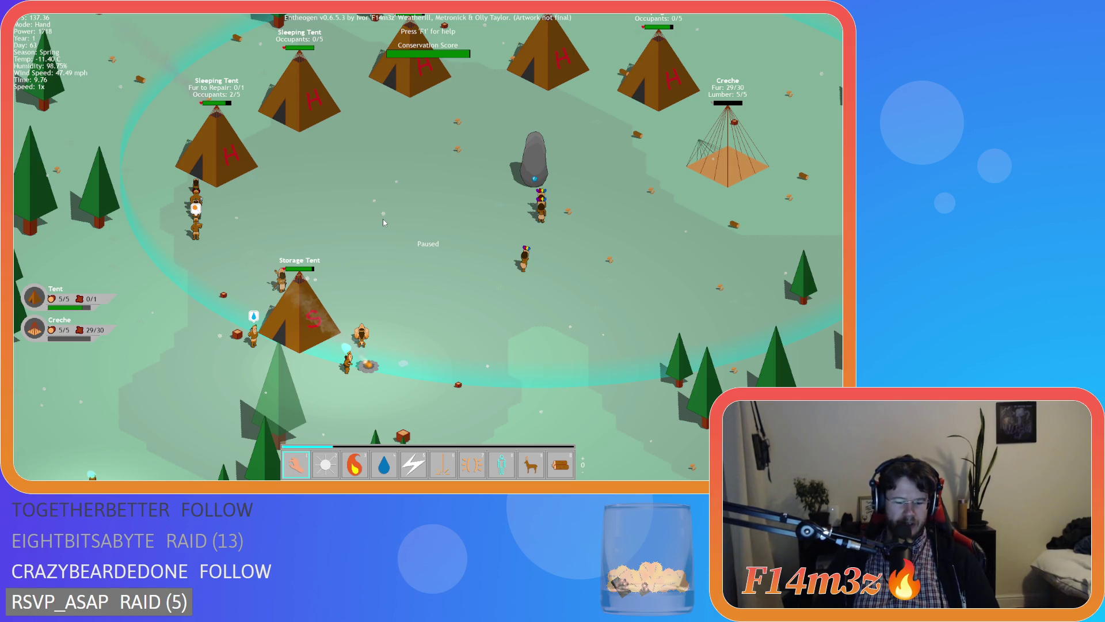
key("F5")
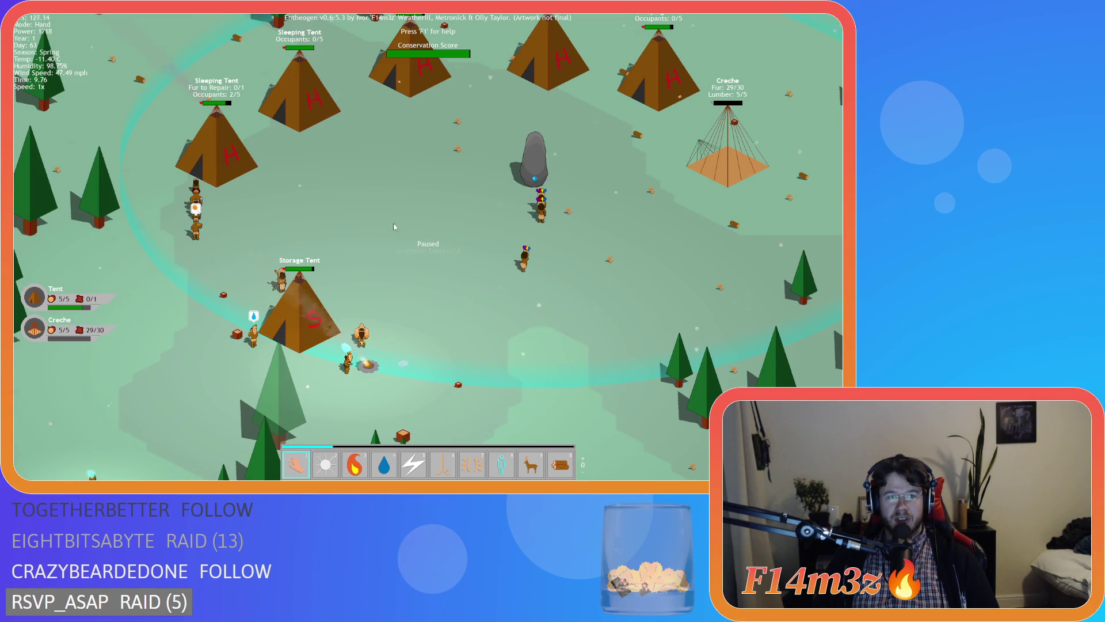
key("a")
key("w")
key("d")
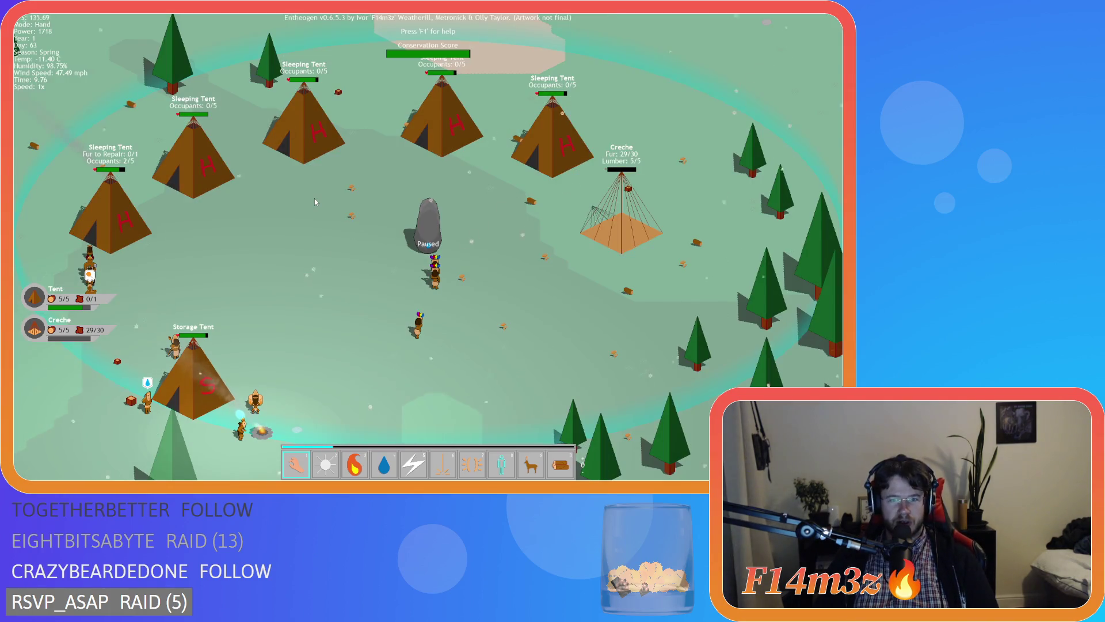
scroll(461, 381, "down", 10)
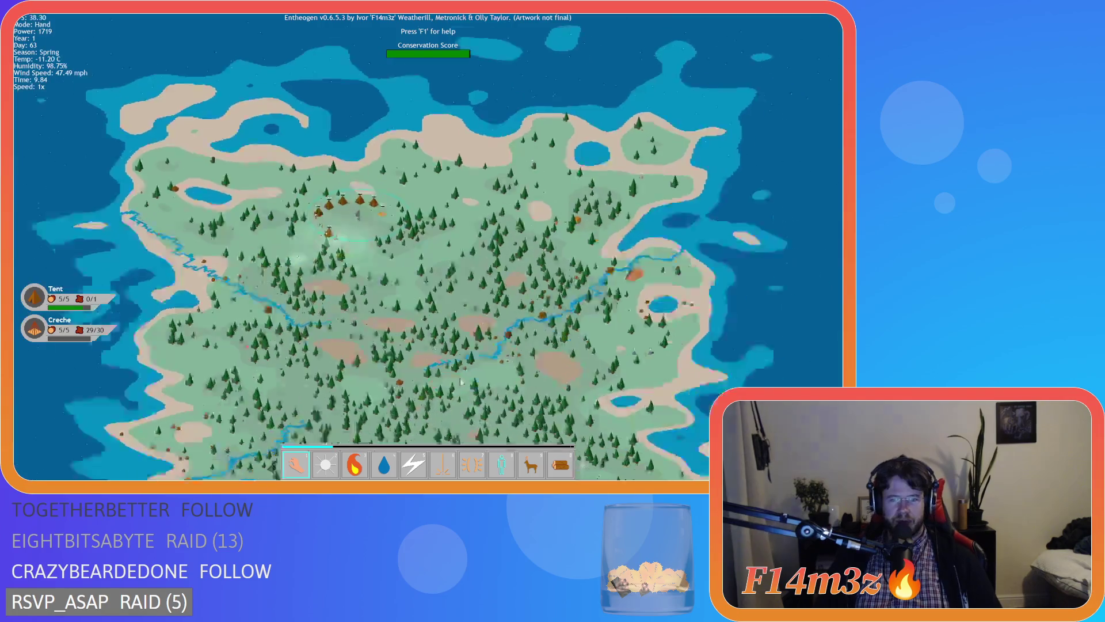
scroll(461, 381, "up", 10)
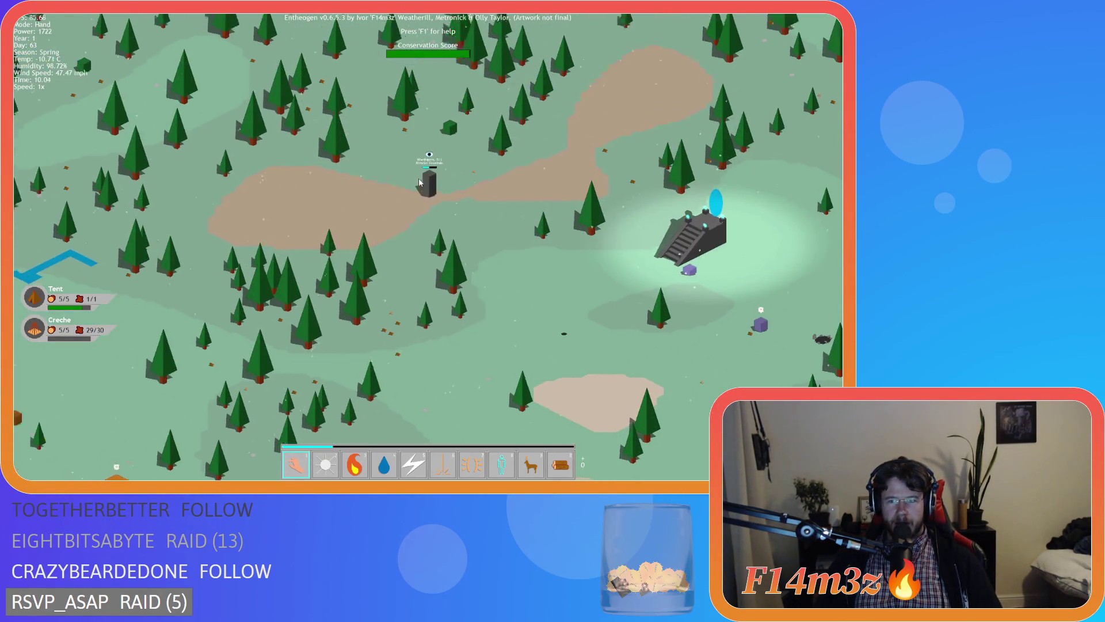
scroll(419, 178, "down", 10)
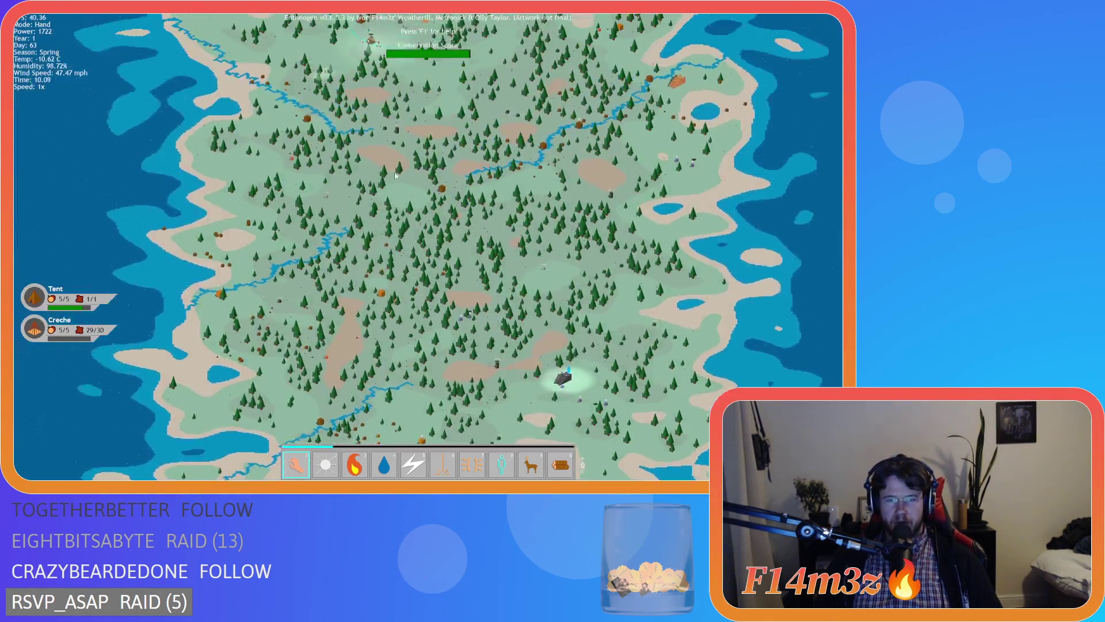
scroll(533, 253, "up", 10)
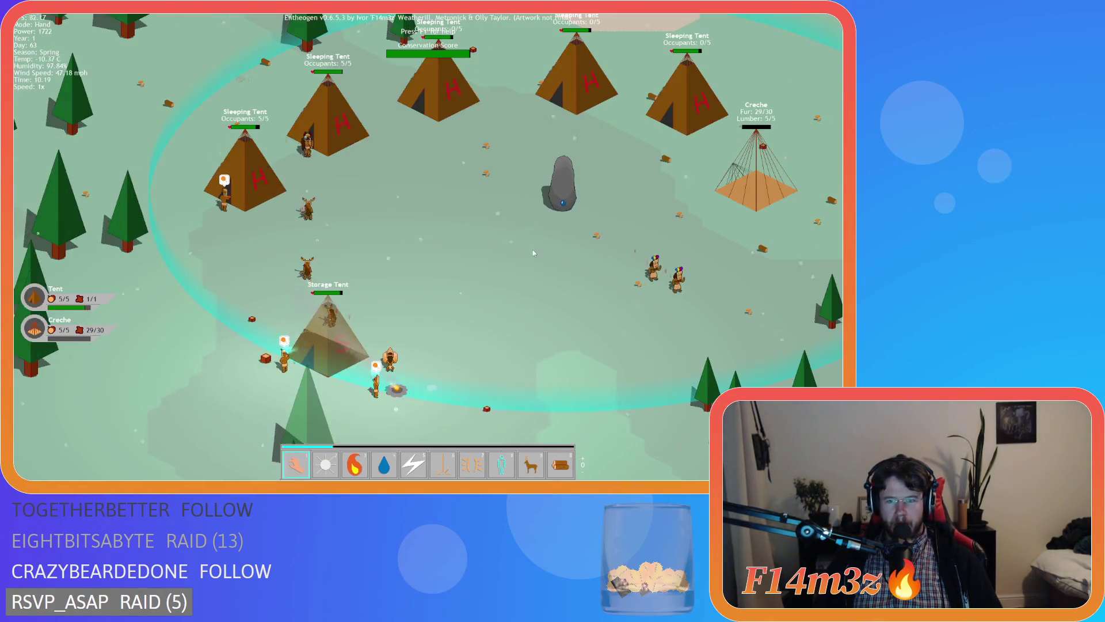
scroll(533, 253, "down", 8)
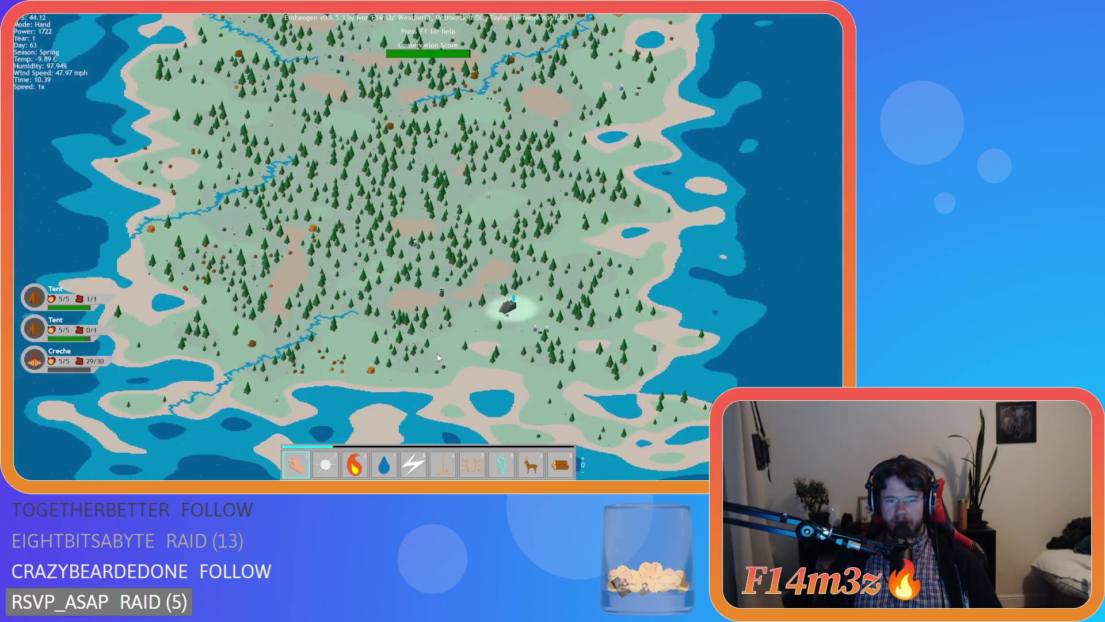
scroll(439, 358, "up", 10)
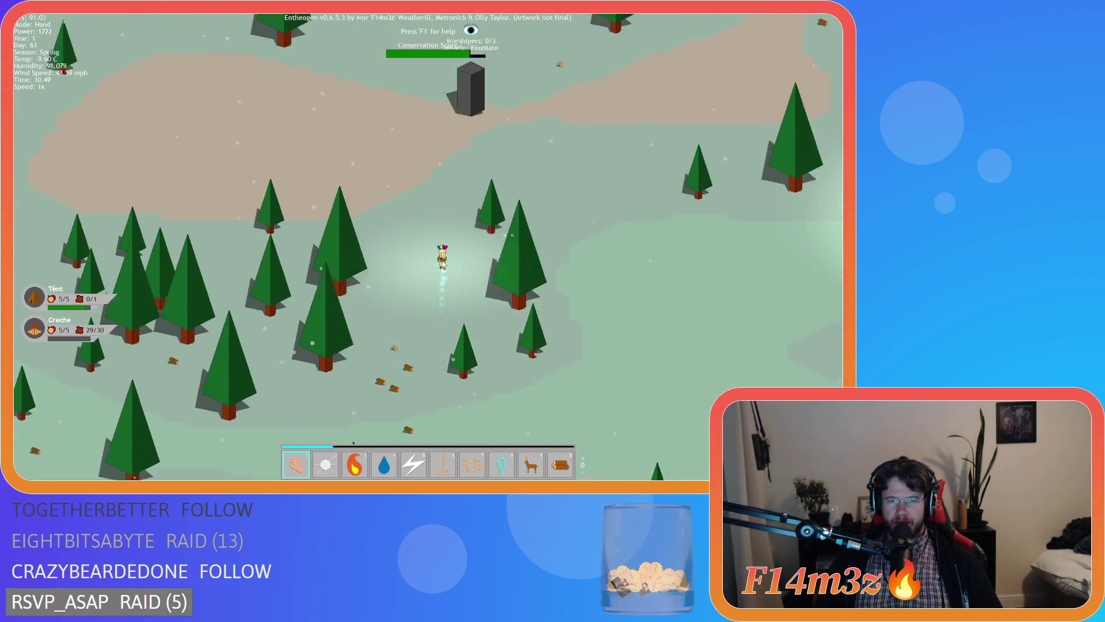
scroll(432, 237, "down", 4)
scroll(432, 238, "down", 6)
scroll(403, 288, "up", 10)
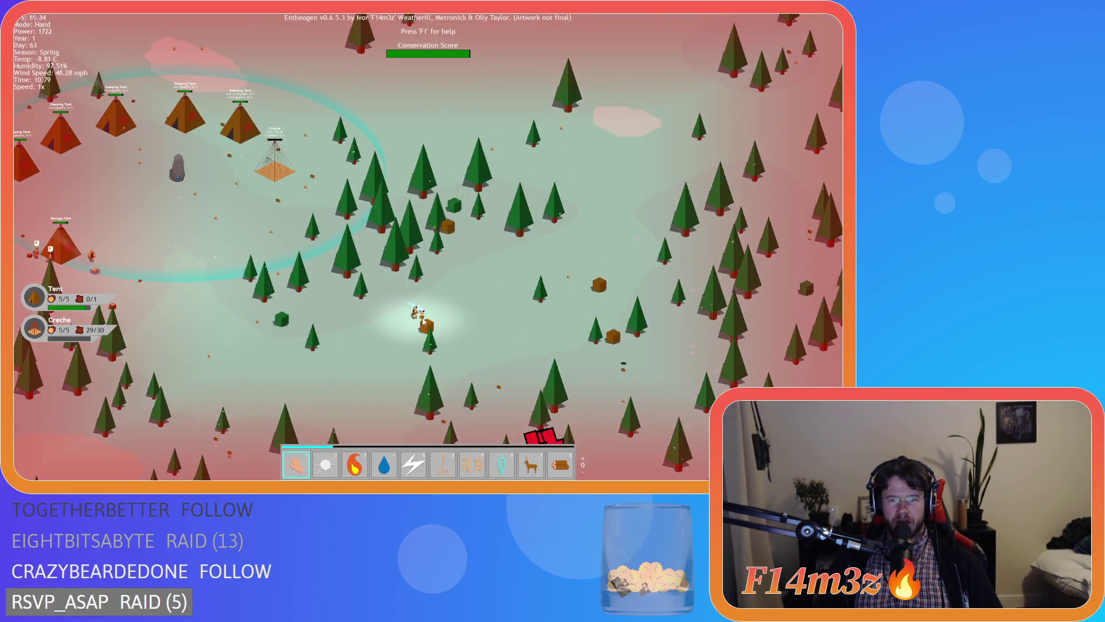
scroll(424, 320, "down", 6)
scroll(409, 294, "up", 10)
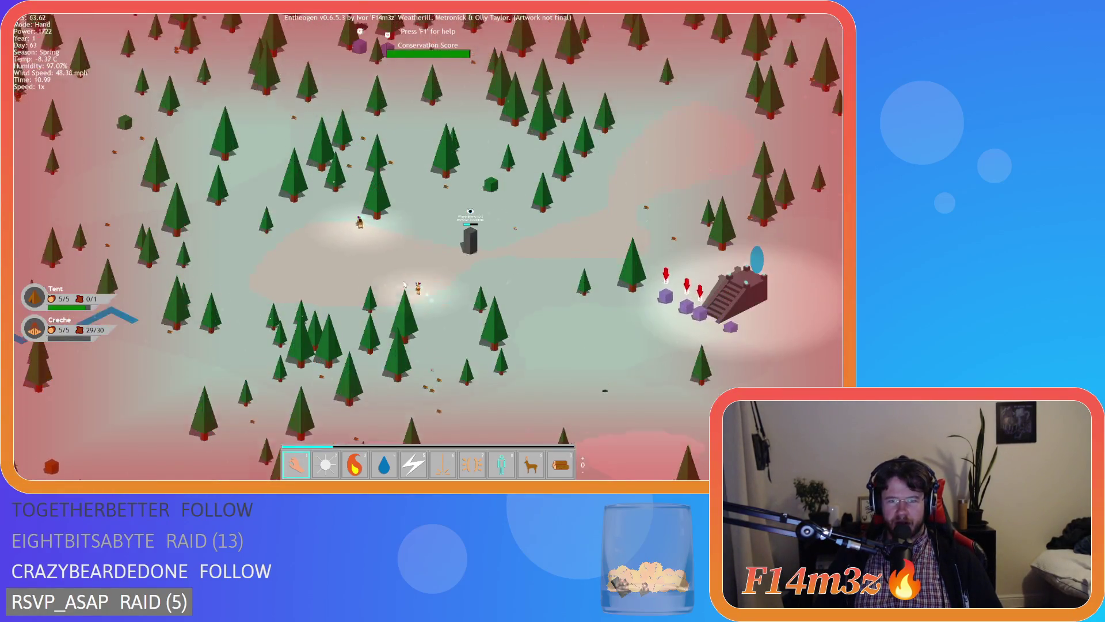
Step: Pan north toward the purple units and diagonally over the forest, zooming in and out
key("w")
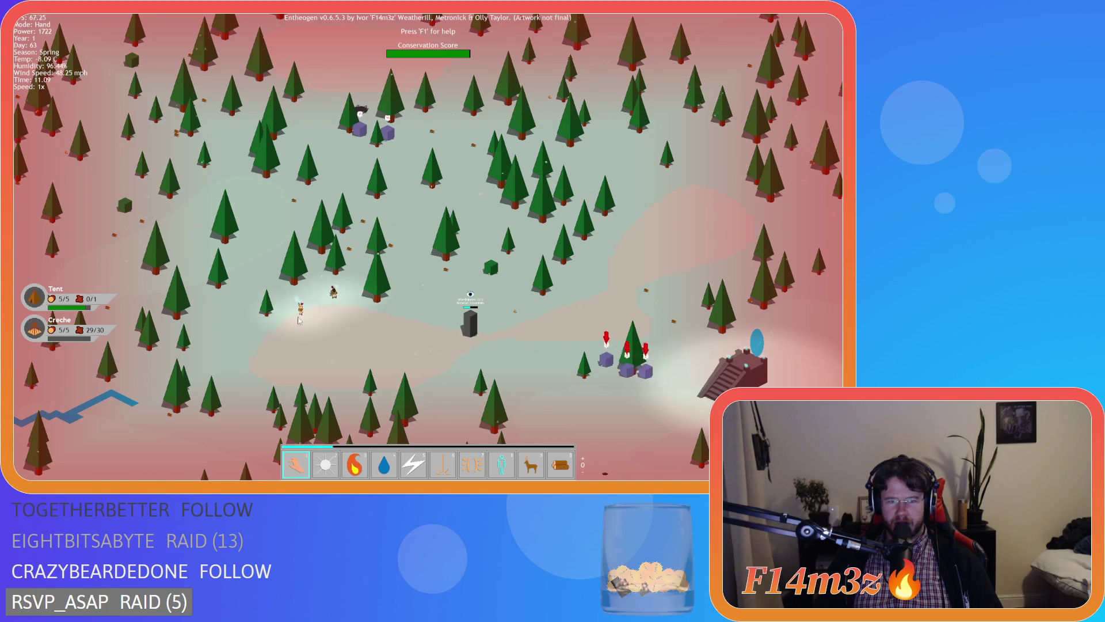
key("s")
key("a")
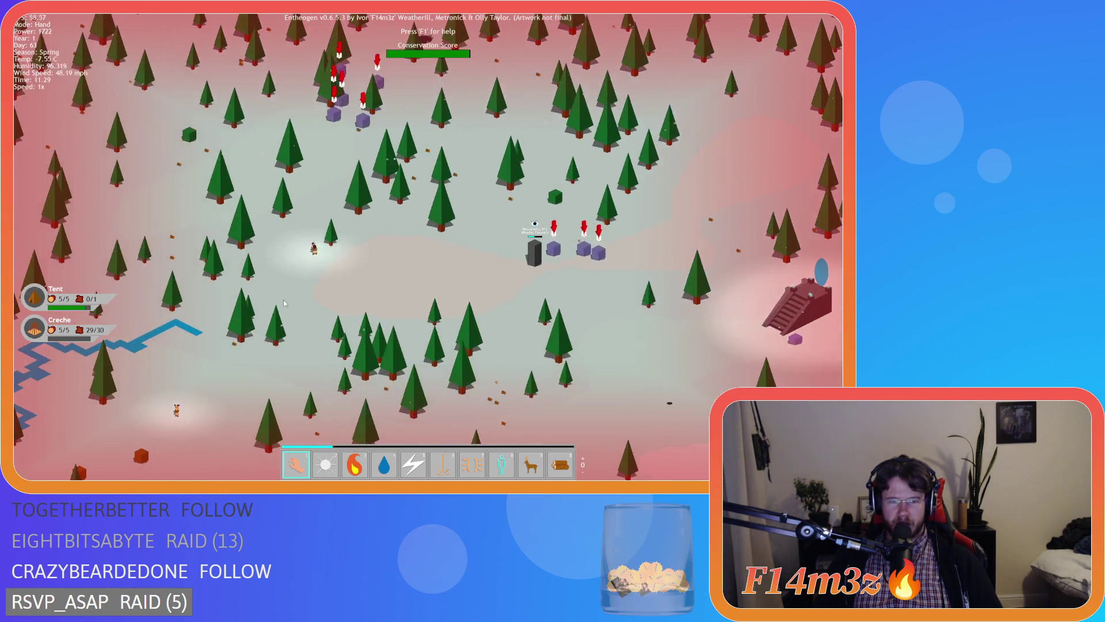
key("s")
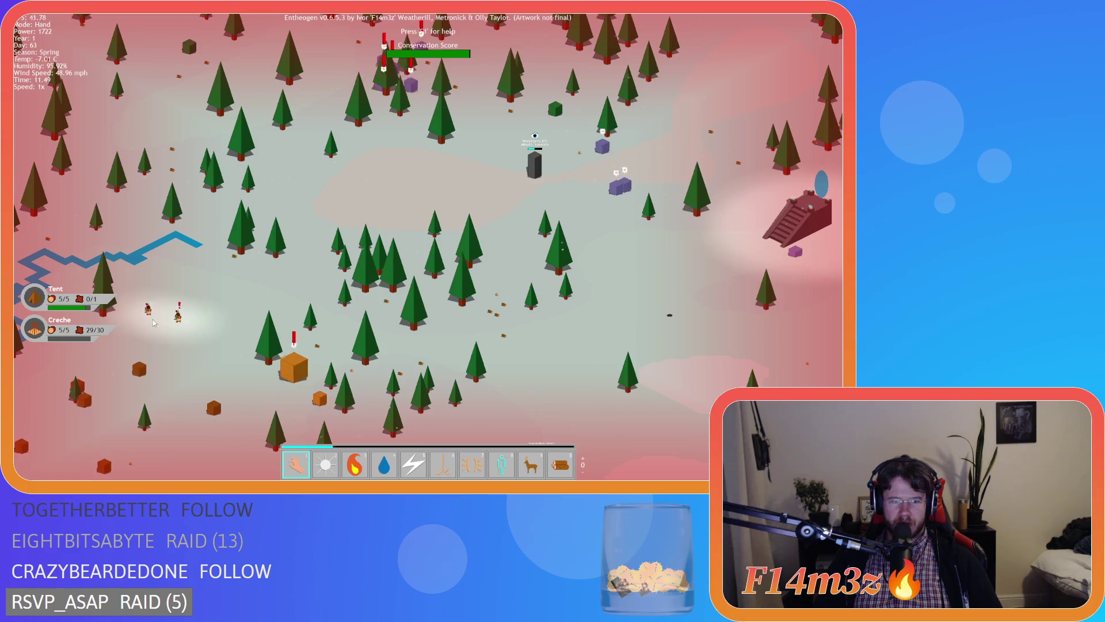
mouse_move(153, 322)
left_mouse_down()
mouse_move(188, 333)
mouse_move(297, 412)
left_mouse_up()
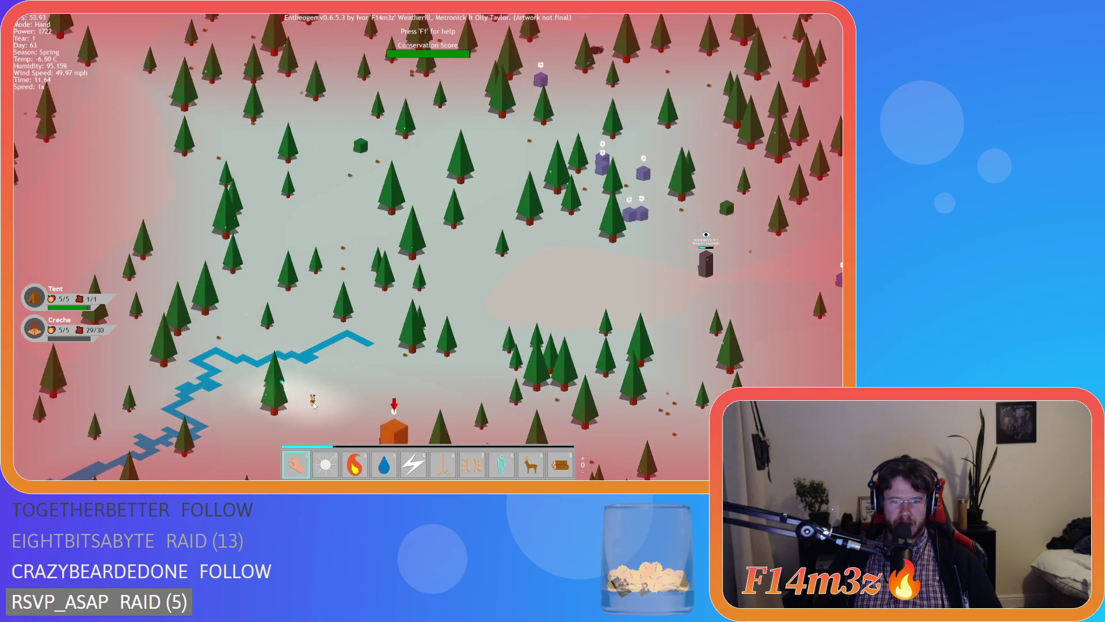
scroll(314, 405, "down", 5)
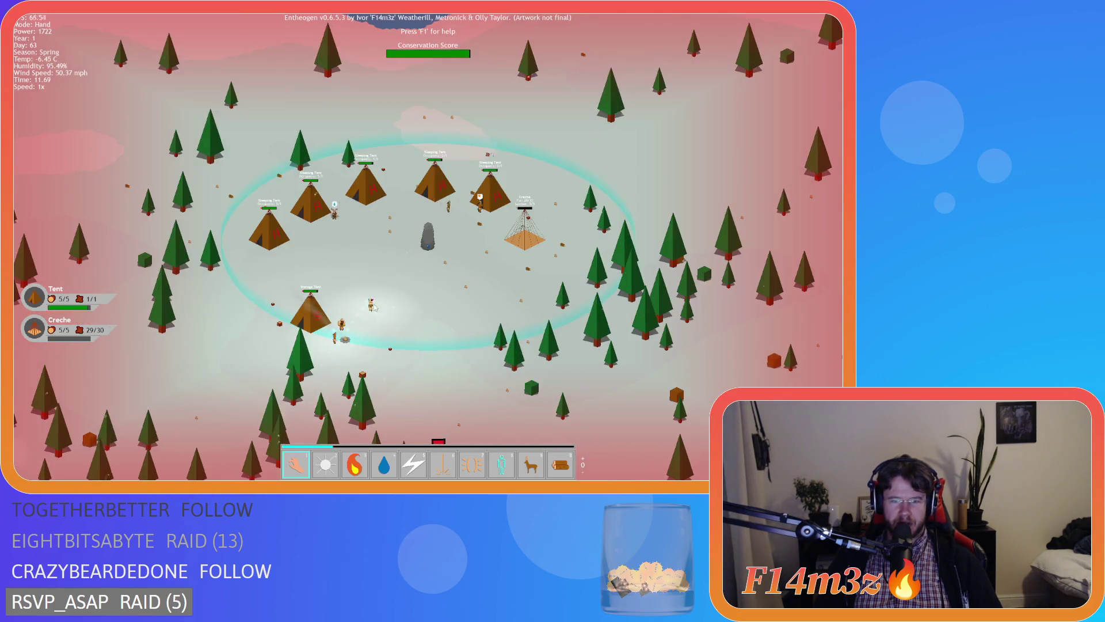
scroll(336, 385, "up", 3)
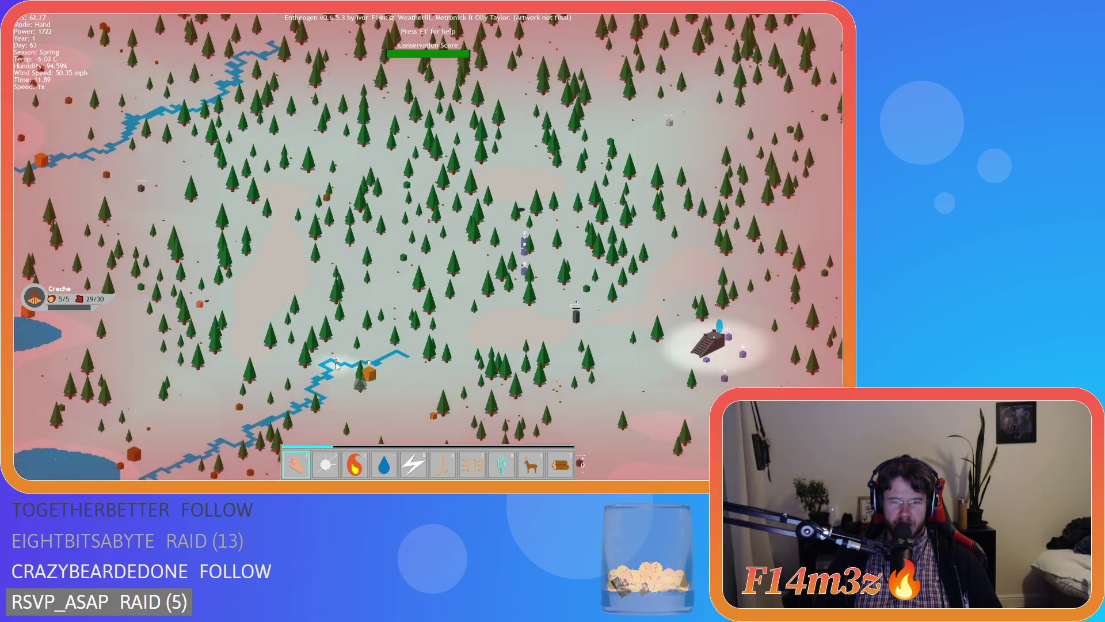
scroll(403, 390, "down", 3)
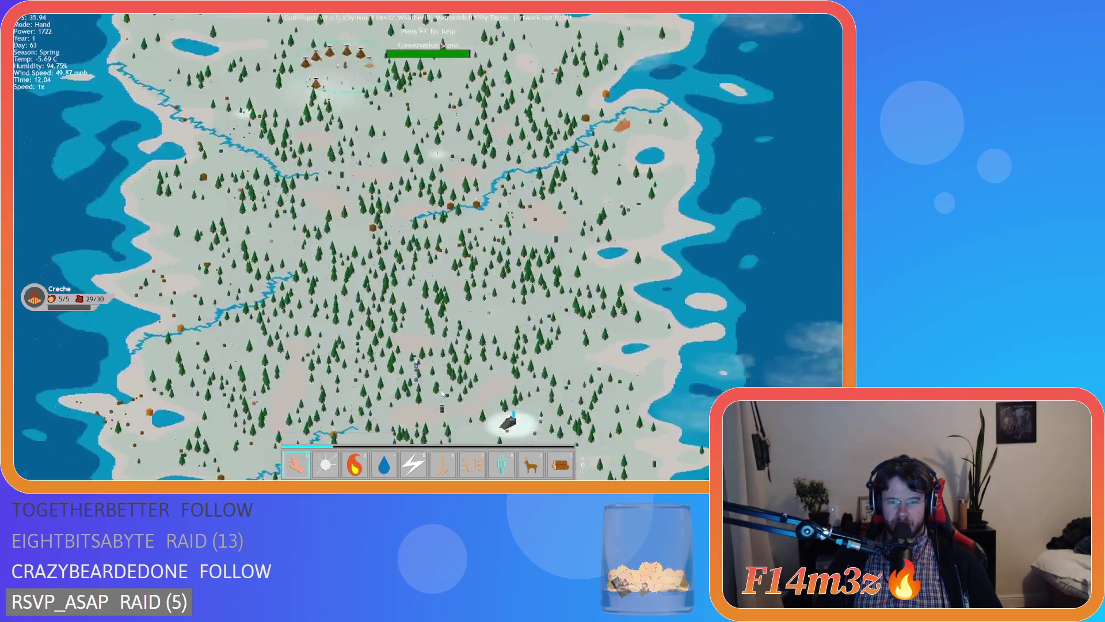
scroll(442, 392, "up", 5)
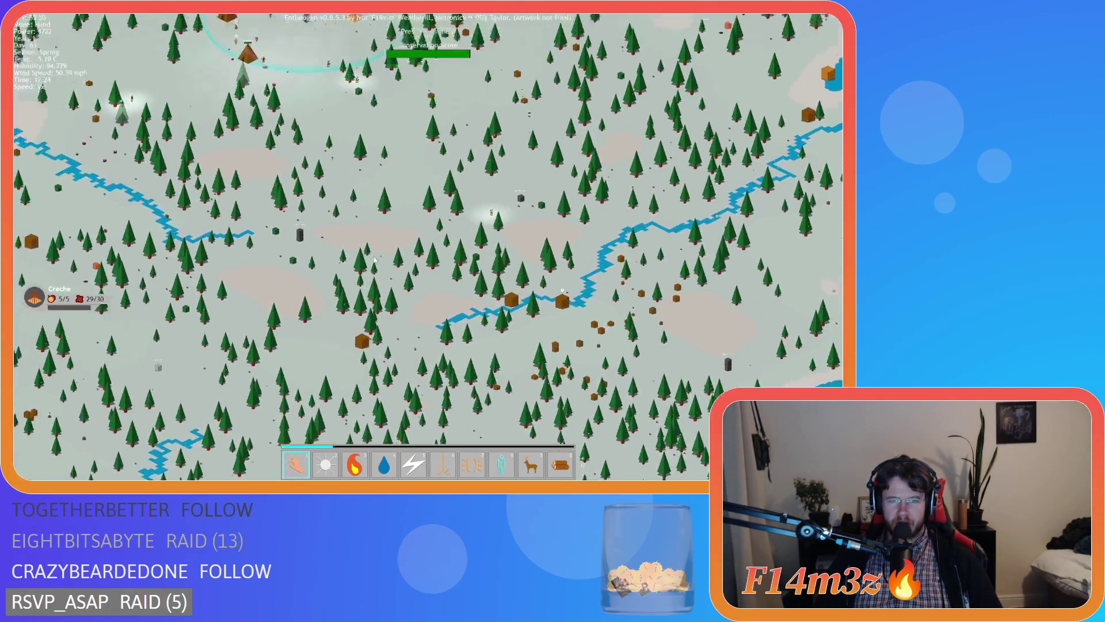
Step: Drag the map to bring the village and lakes into view and zoom around them
left_click_drag(374, 260, 427, 408)
scroll(434, 393, "down", 5)
scroll(414, 374, "up", 8)
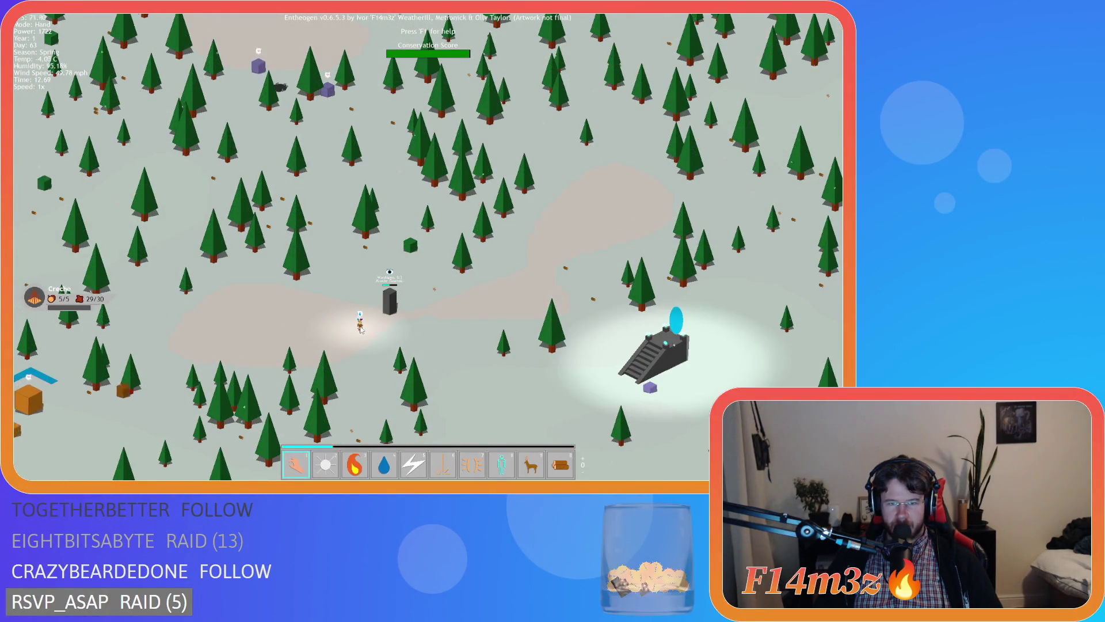
scroll(472, 373, "down", 5)
scroll(411, 364, "up", 4)
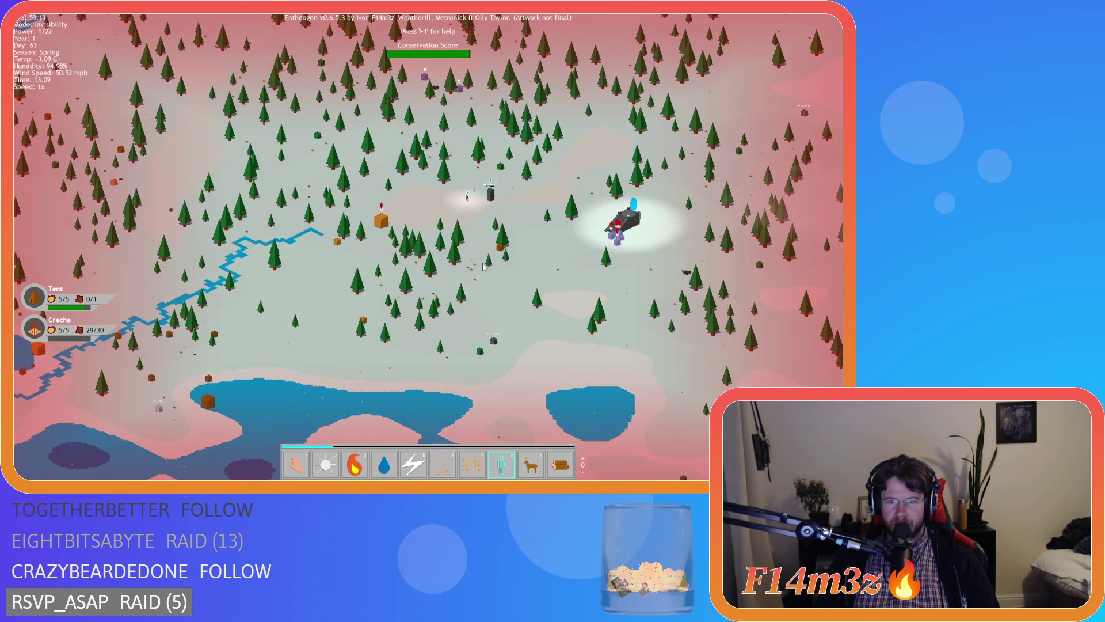
scroll(461, 207, "up", 4)
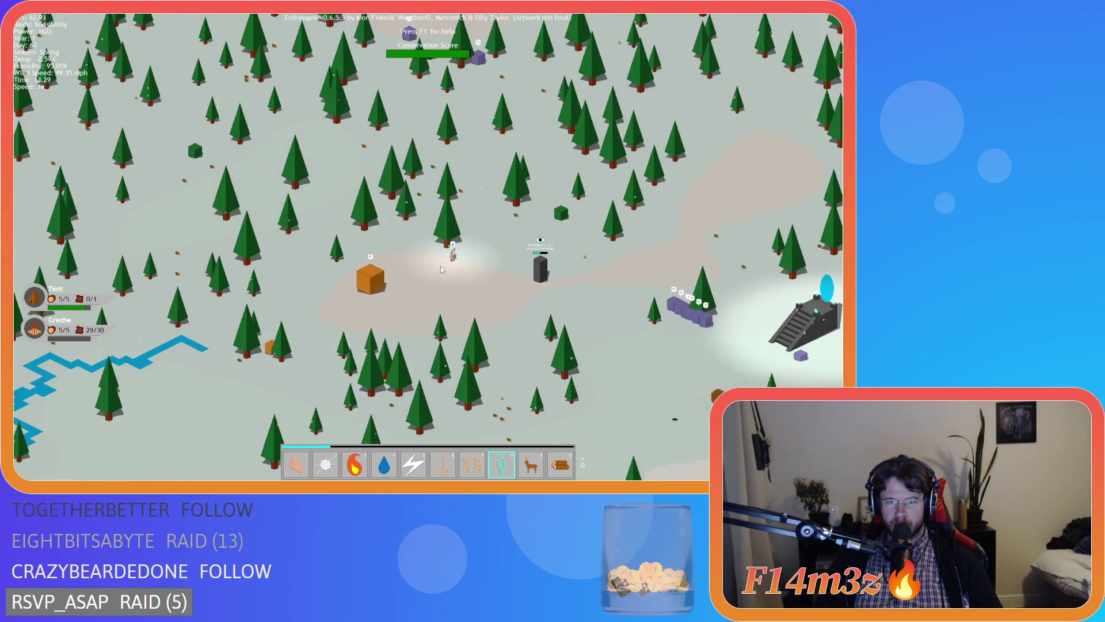
scroll(441, 270, "down", 5)
scroll(440, 263, "up", 3)
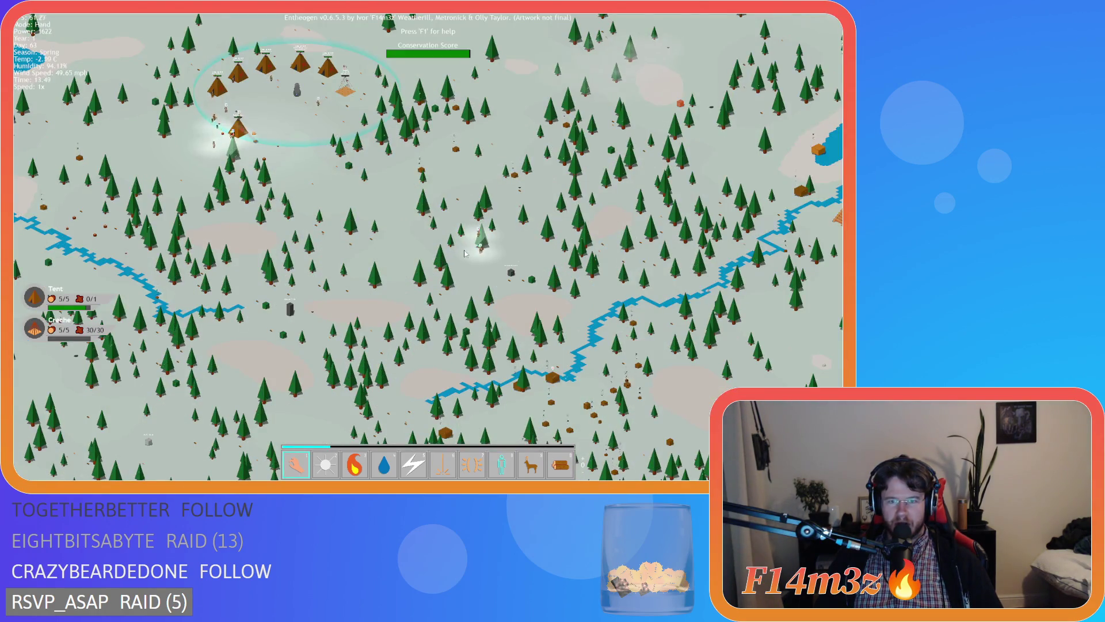
scroll(482, 262, "down", 3)
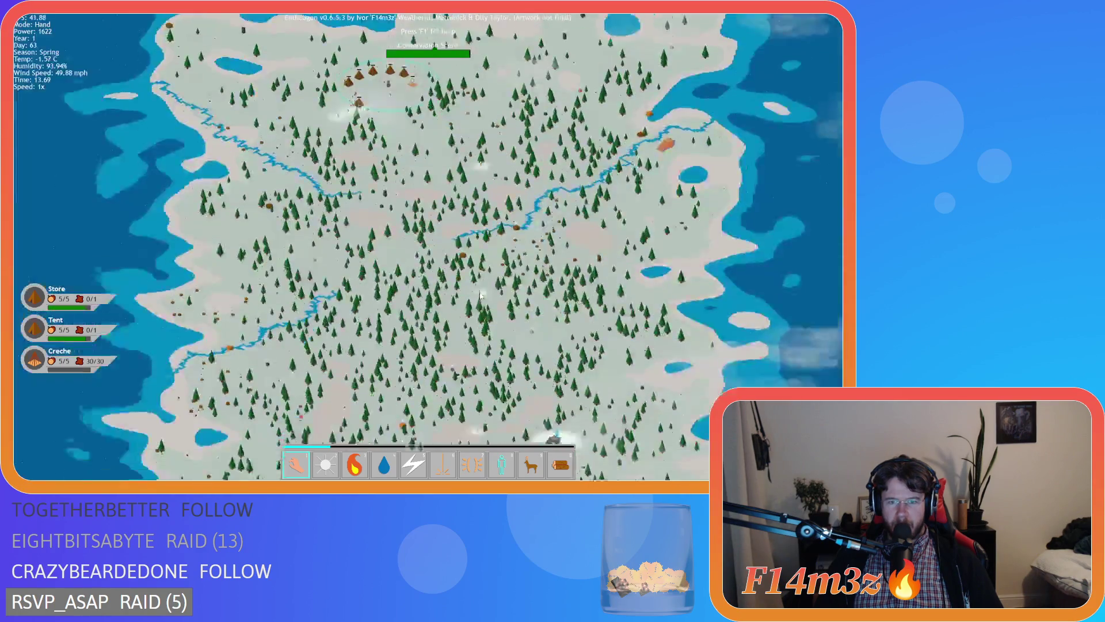
Step: Switch to the Hand power and move the view over to the lit monument
scroll(477, 316, "up", 5)
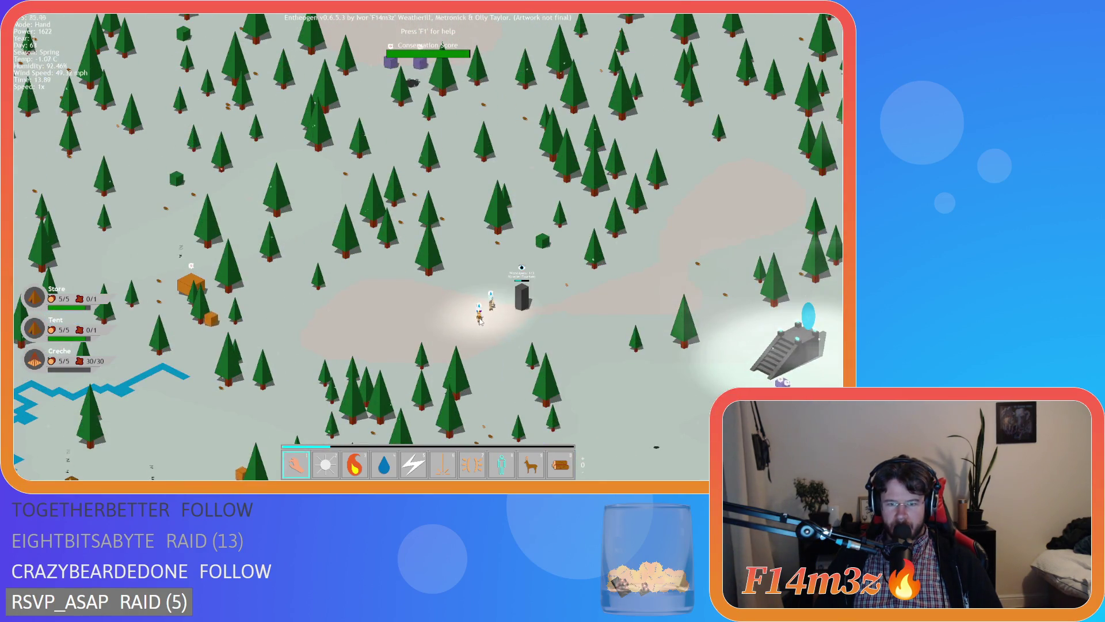
key("1")
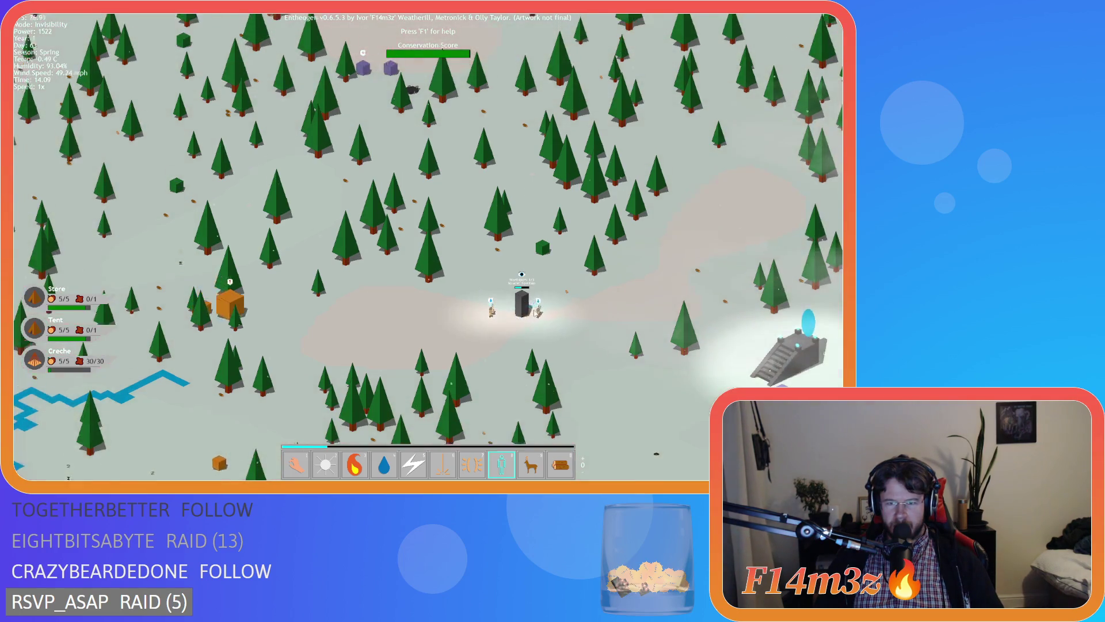
scroll(501, 311, "down", 4)
scroll(518, 303, "up", 3)
key("s")
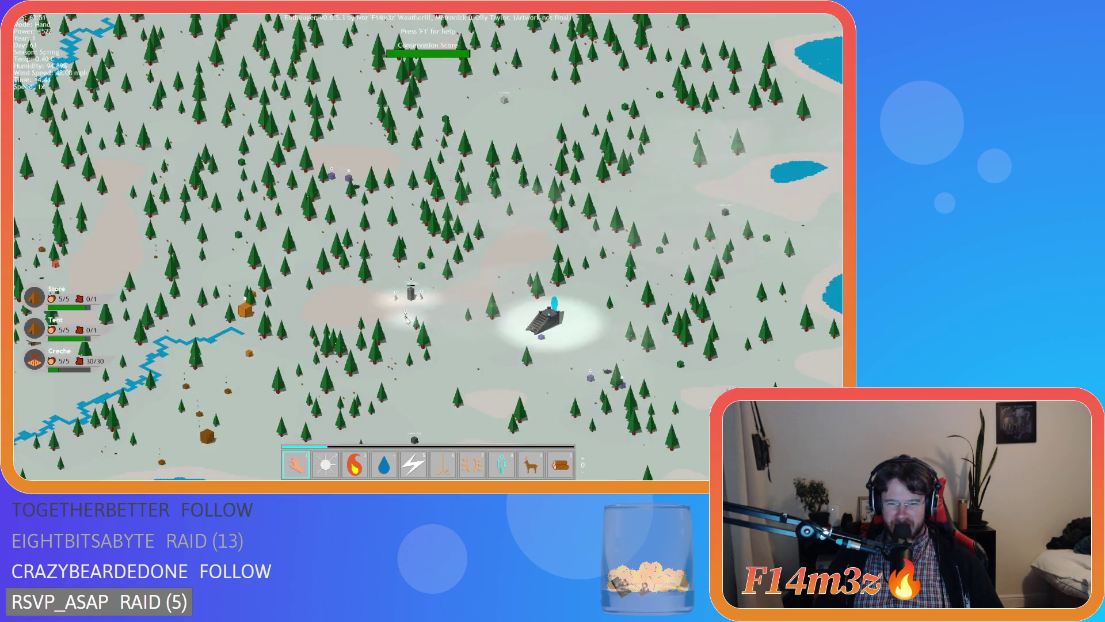
scroll(406, 319, "up", 5)
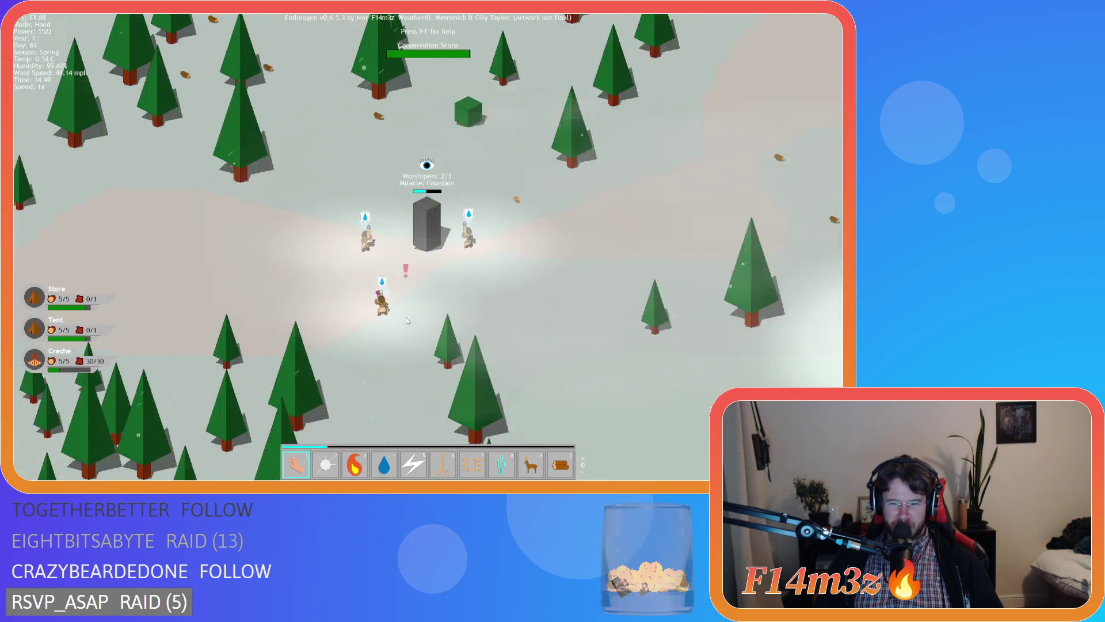
Step: Toggle Invisibility (8) and back to Hand (1), panning around the monument
key("8")
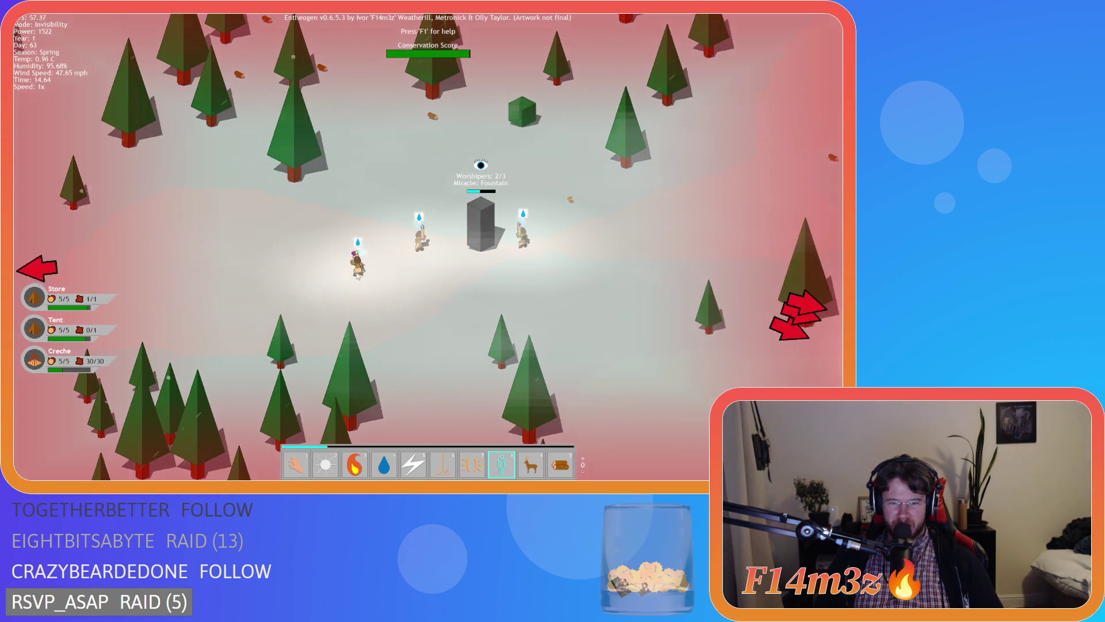
key("1")
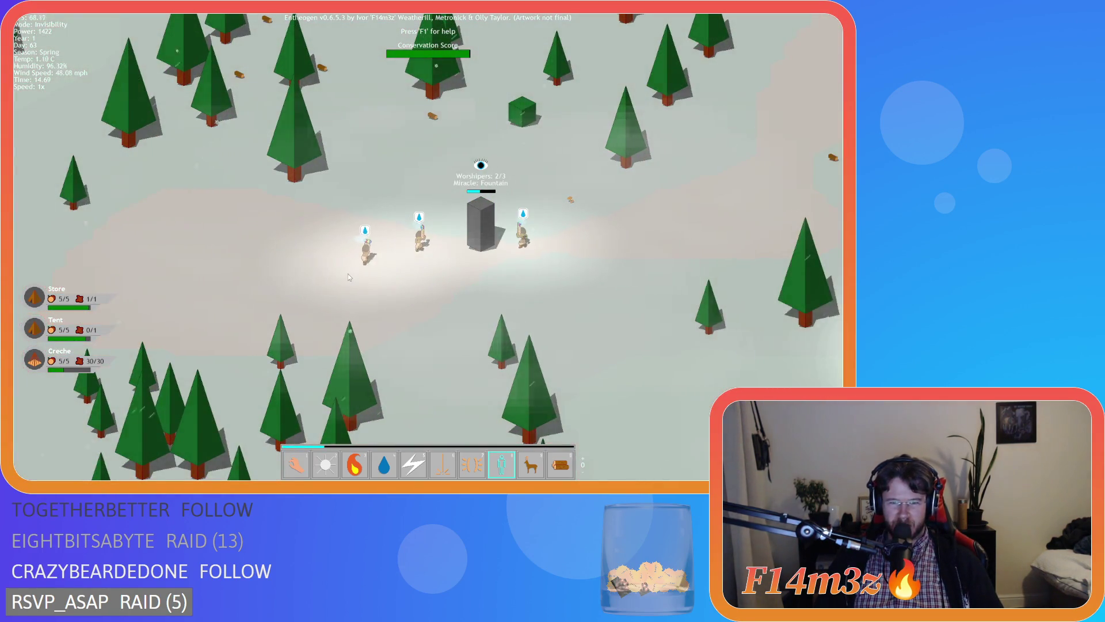
key("s")
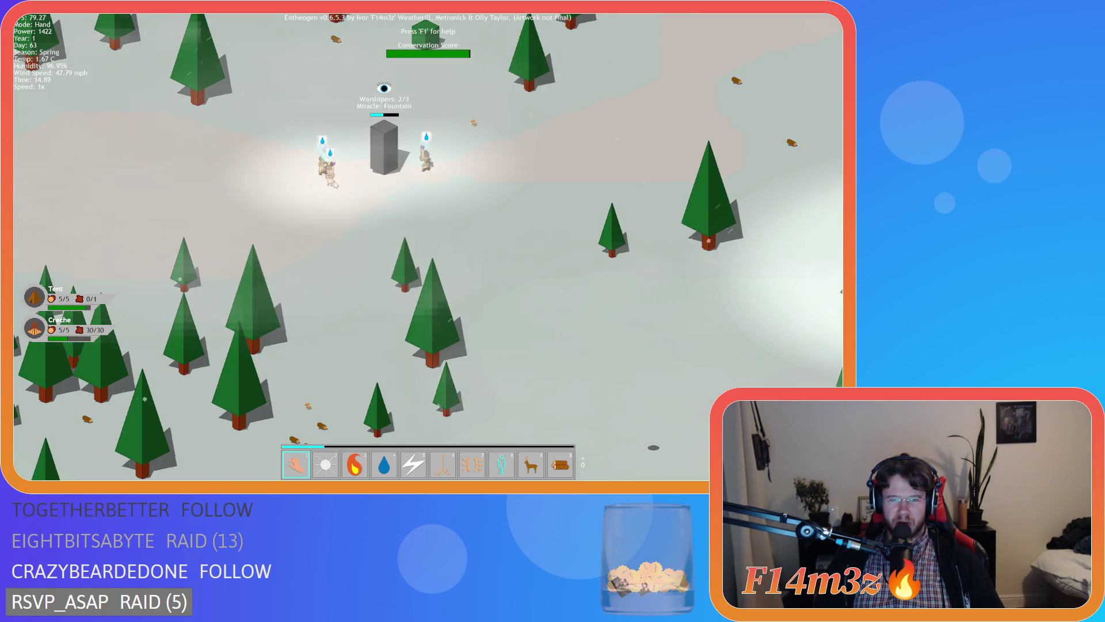
key("w")
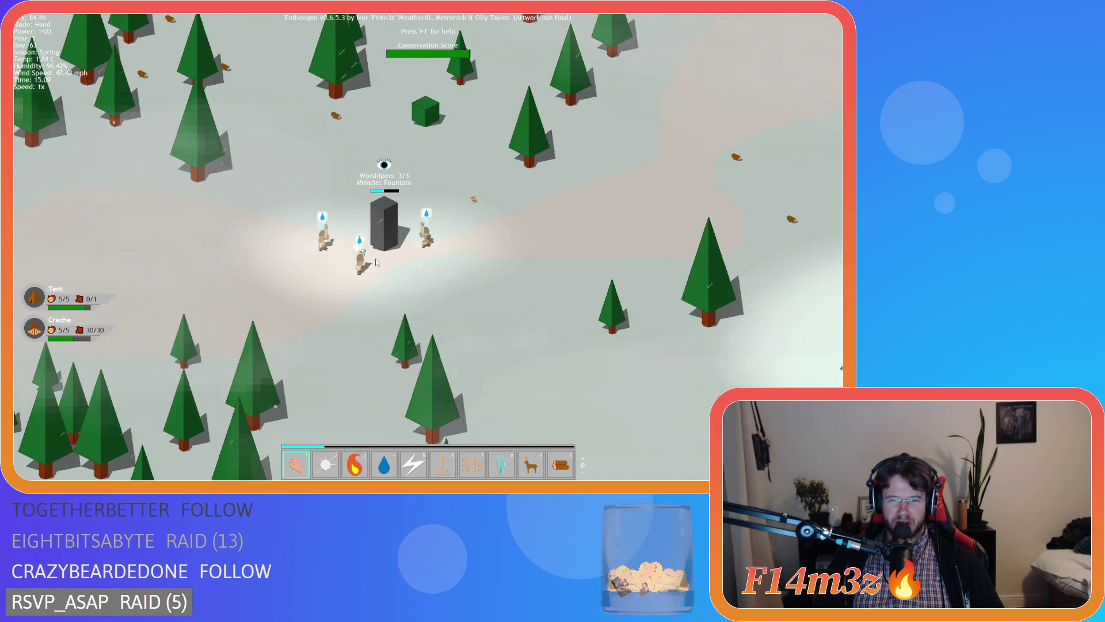
key("a")
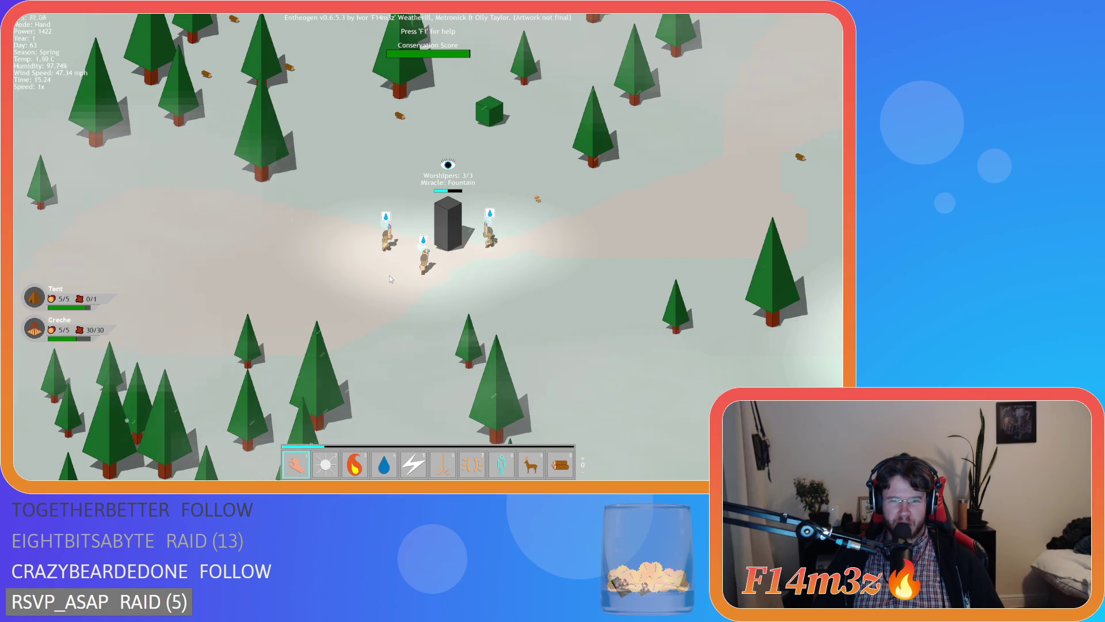
Step: Zoom in and recentre on the worshippers around the Fountain monument
scroll(390, 275, "down", 5)
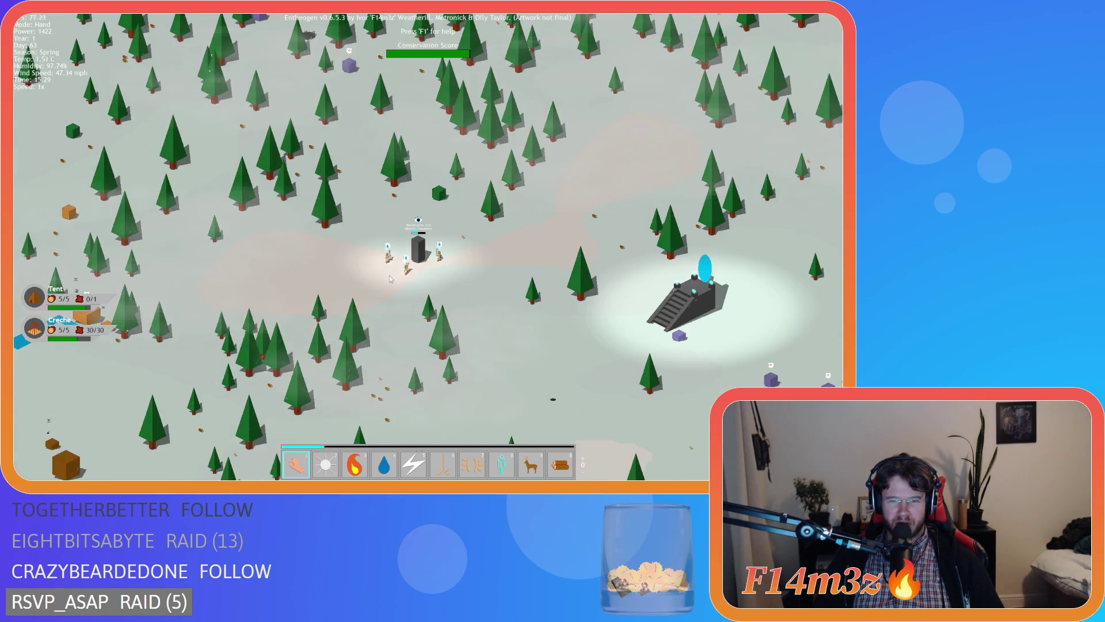
scroll(392, 276, "up", 5)
scroll(398, 282, "down", 5)
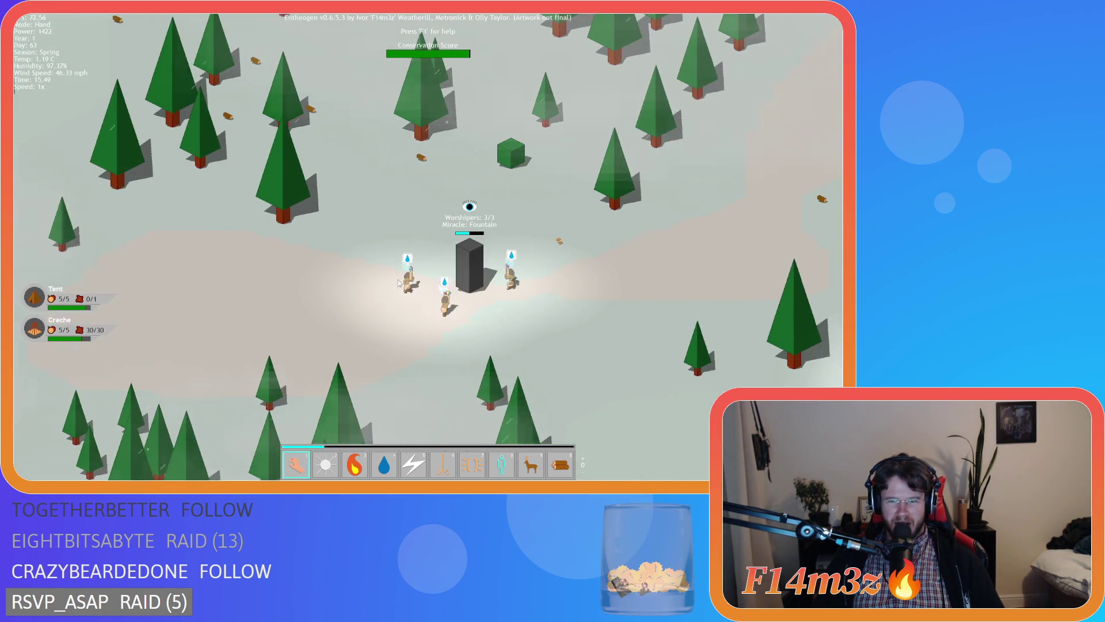
scroll(398, 282, "up", 5)
scroll(399, 282, "down", 5)
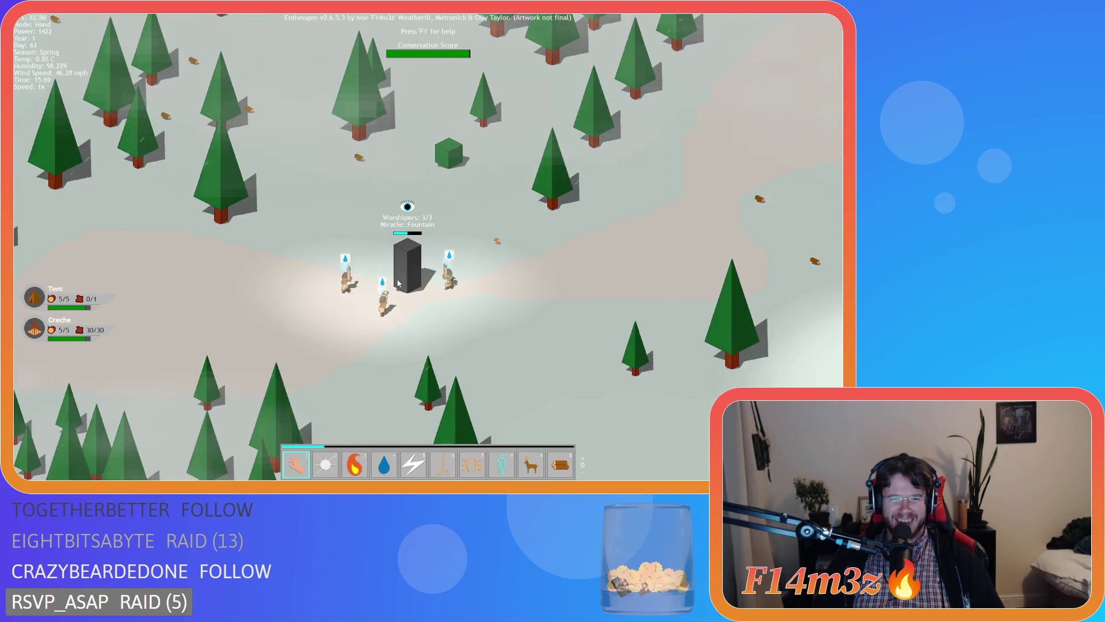
key("a")
scroll(399, 283, "up", 5)
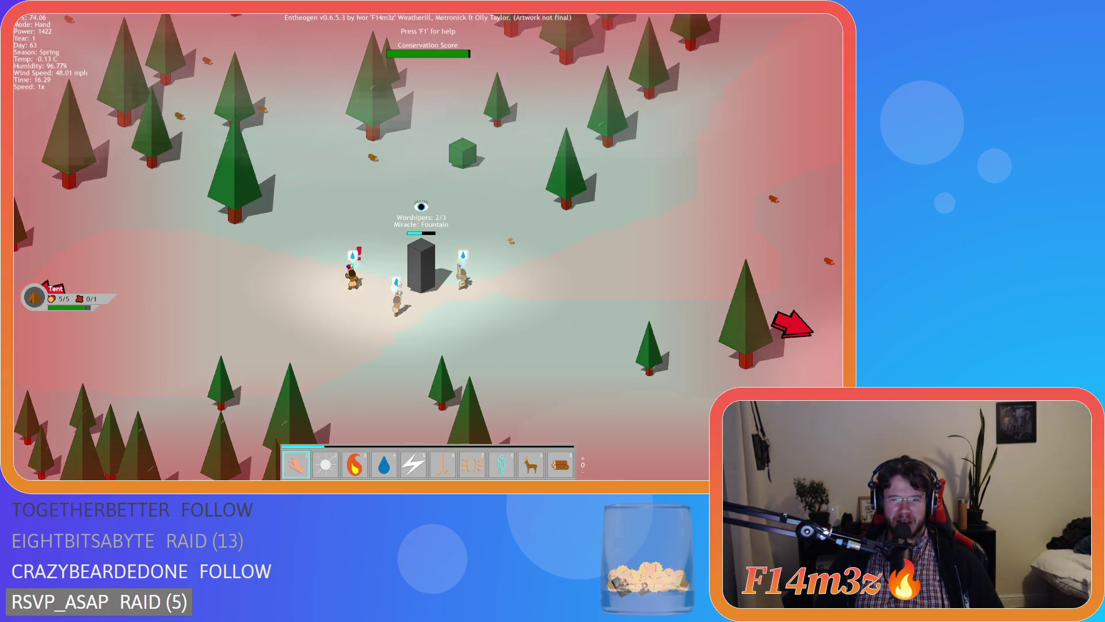
Step: Cast Invisibility on the walking worshipper, then return to Hand and view the tent village
key("8")
left_click(247, 221)
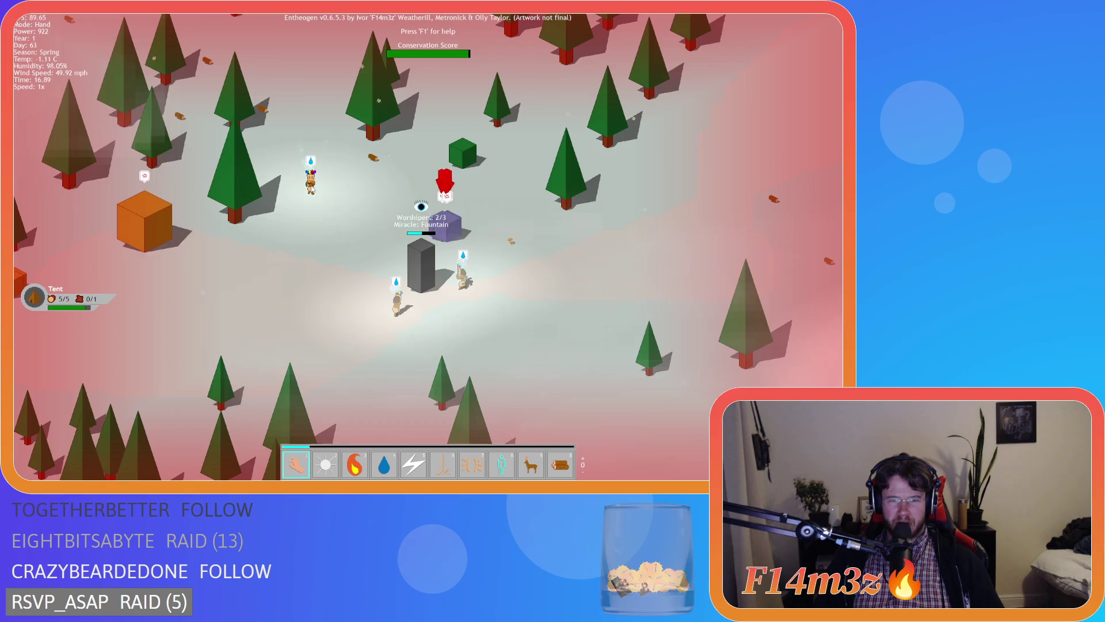
key("1")
scroll(378, 264, "down", 10)
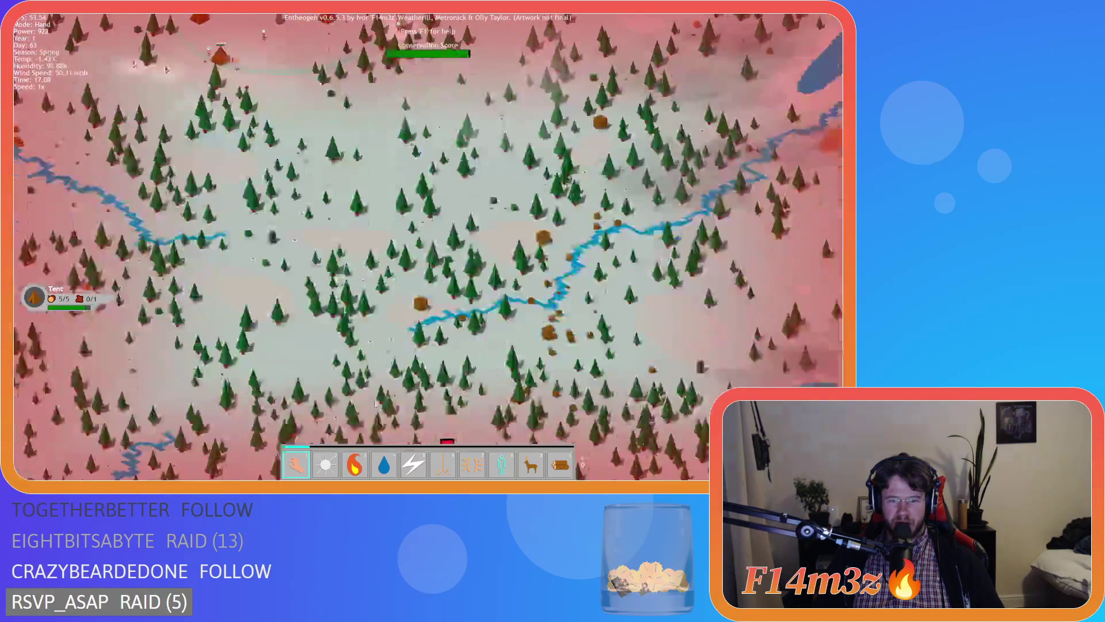
scroll(435, 342, "up", 10)
scroll(434, 338, "down", 5)
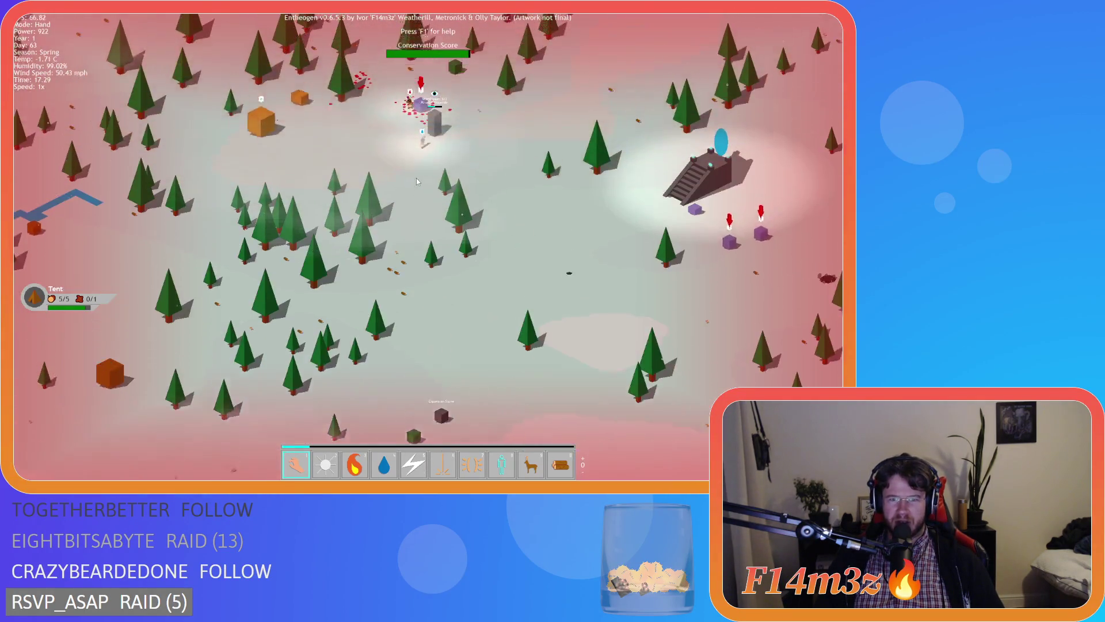
scroll(406, 199, "up", 5)
scroll(406, 199, "down", 5)
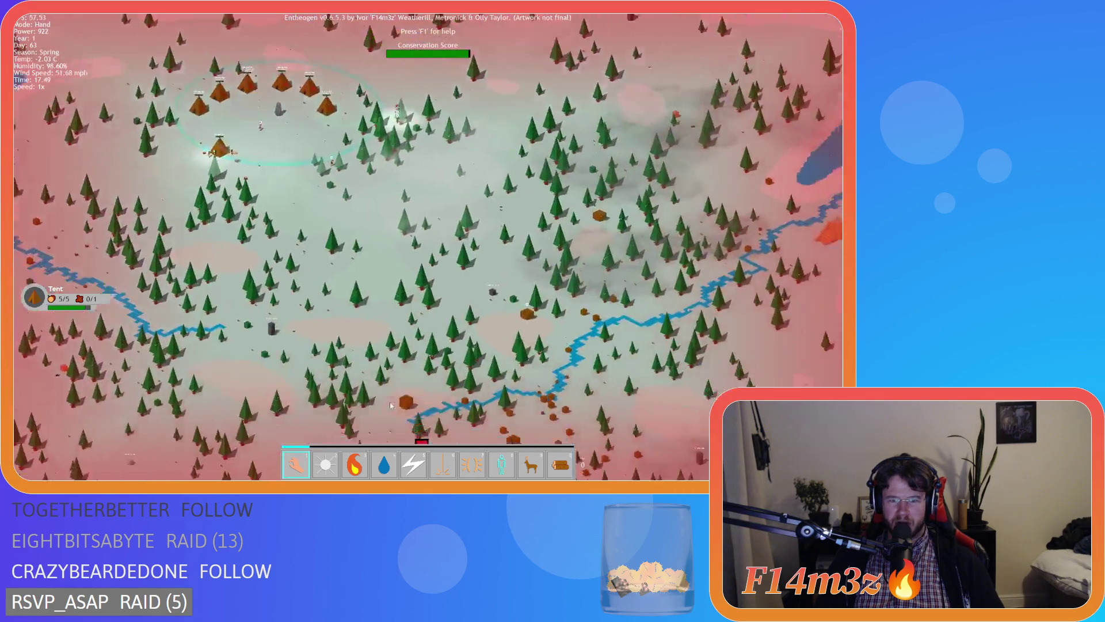
scroll(467, 389, "up", 3)
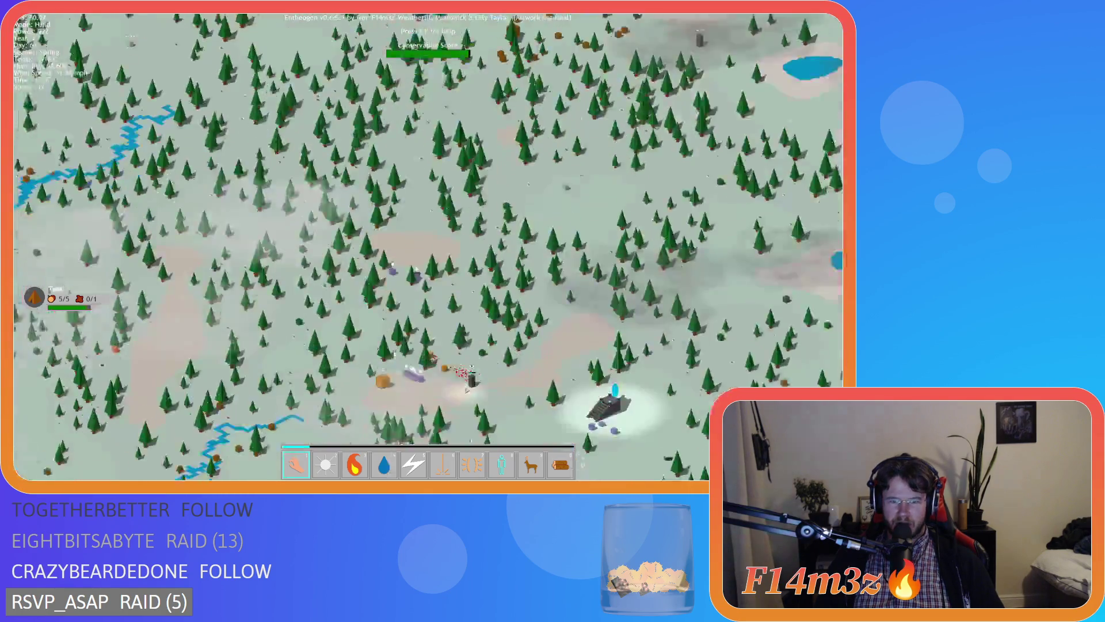
scroll(466, 389, "up", 5)
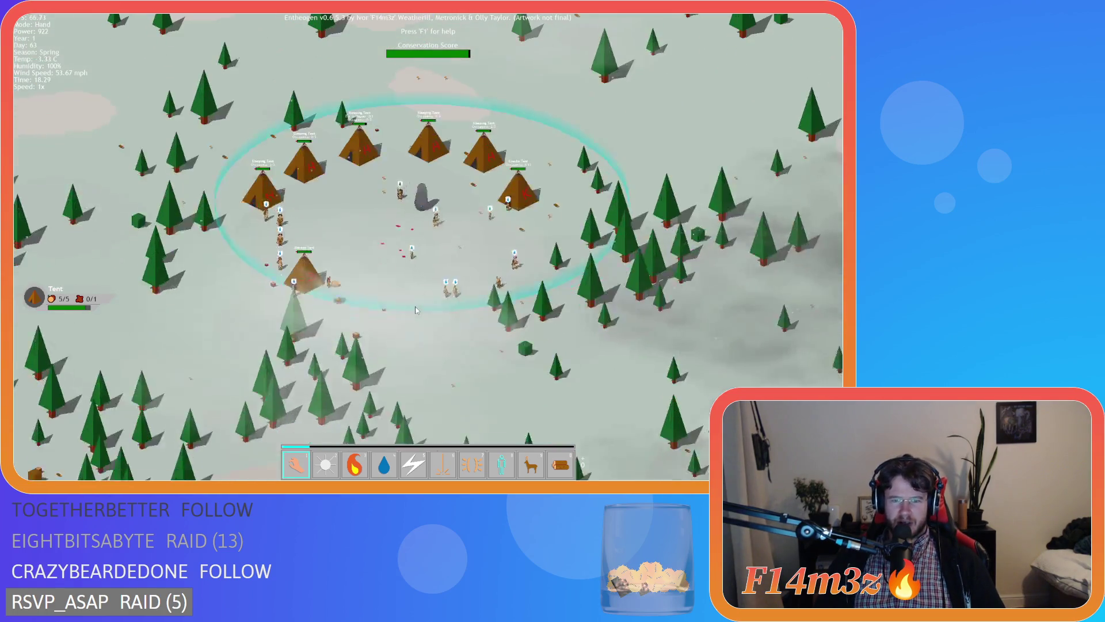
Step: Bring up and dismiss the quit prompt, then toggle Invisibility and back to Hand
key("Escape")
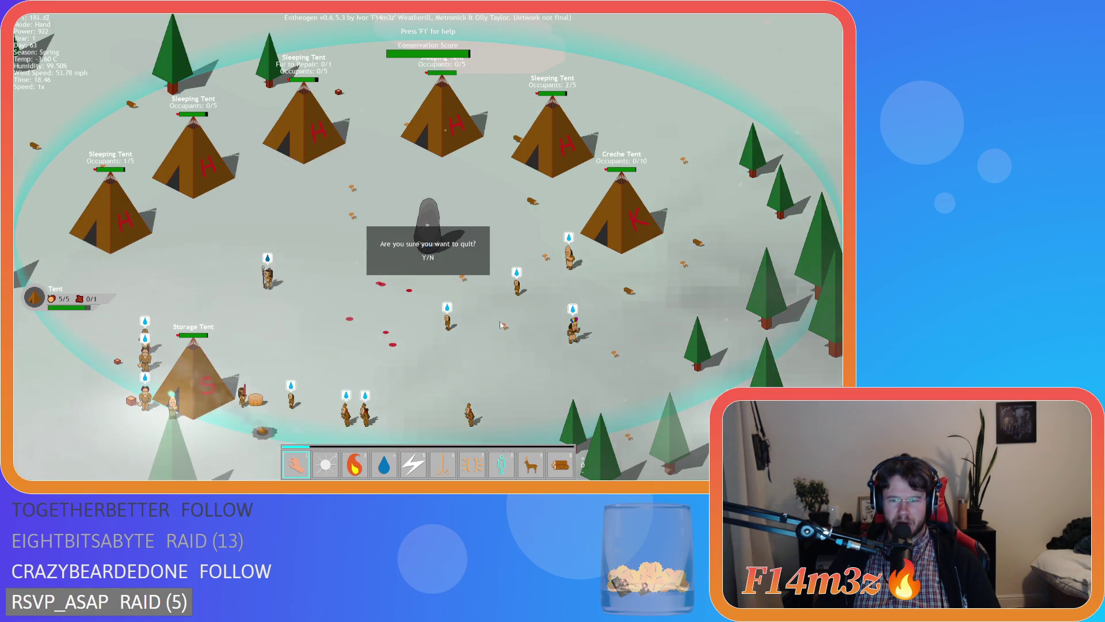
key("n")
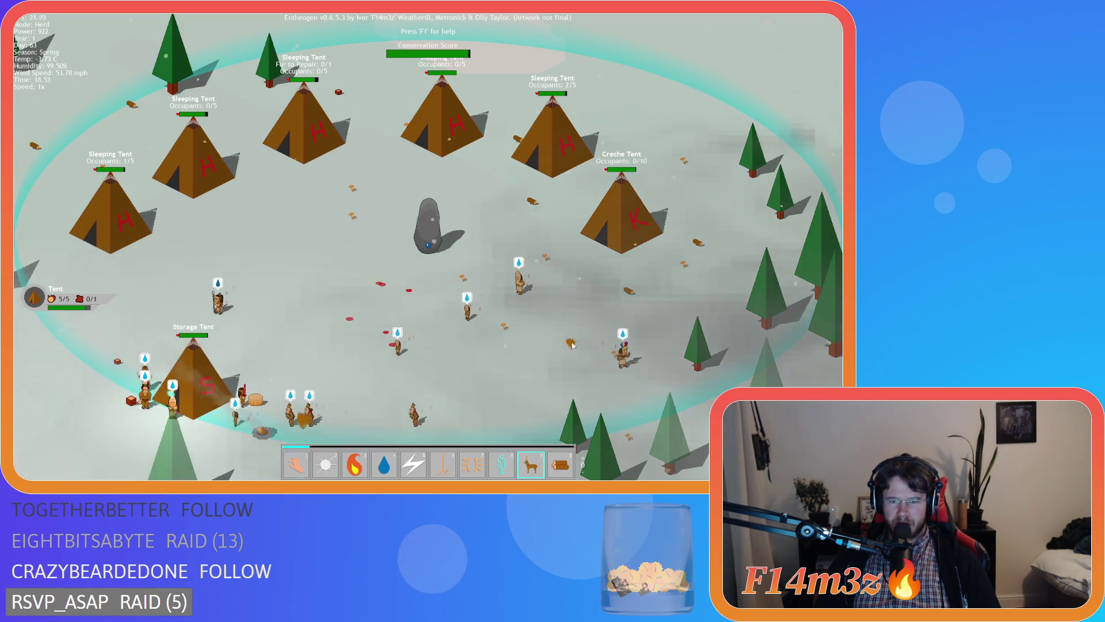
key("8")
scroll(684, 413, "down", 5)
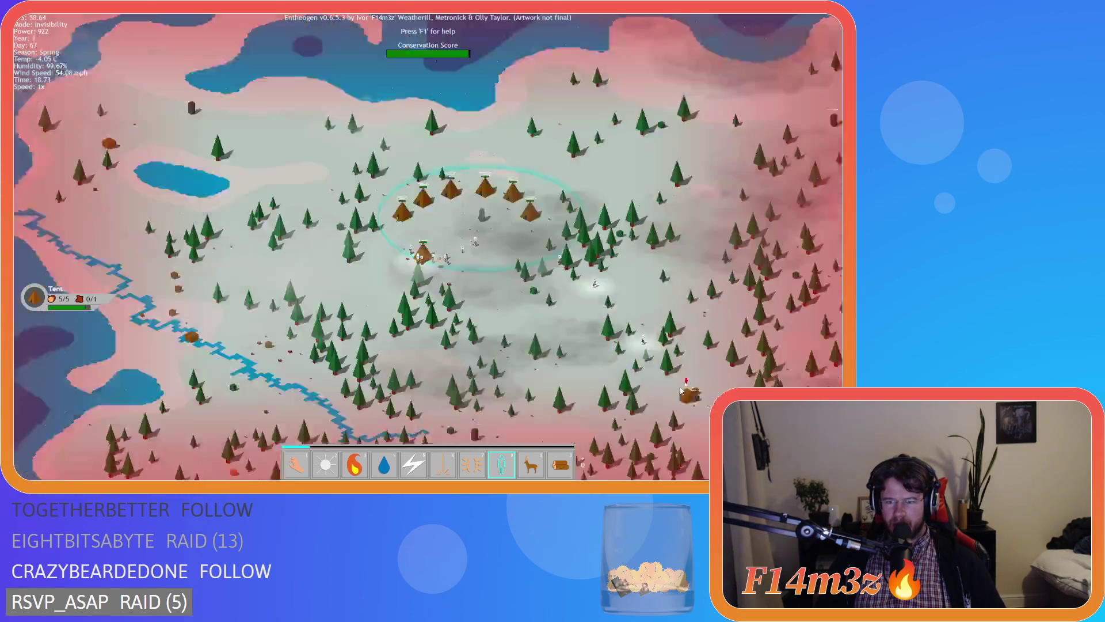
scroll(408, 381, "up", 5)
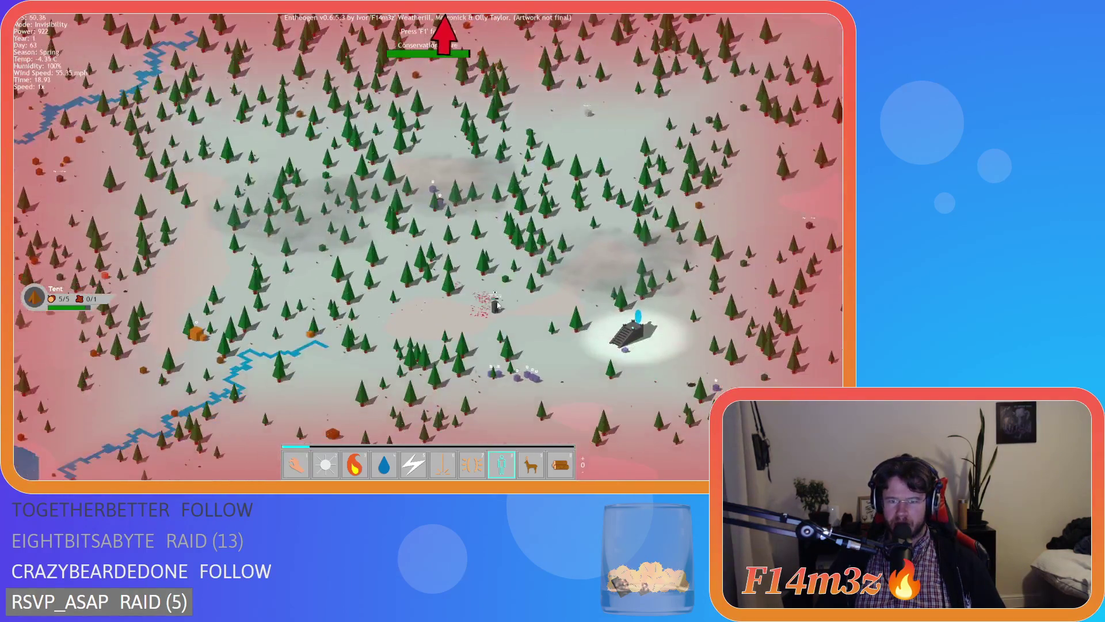
key("1")
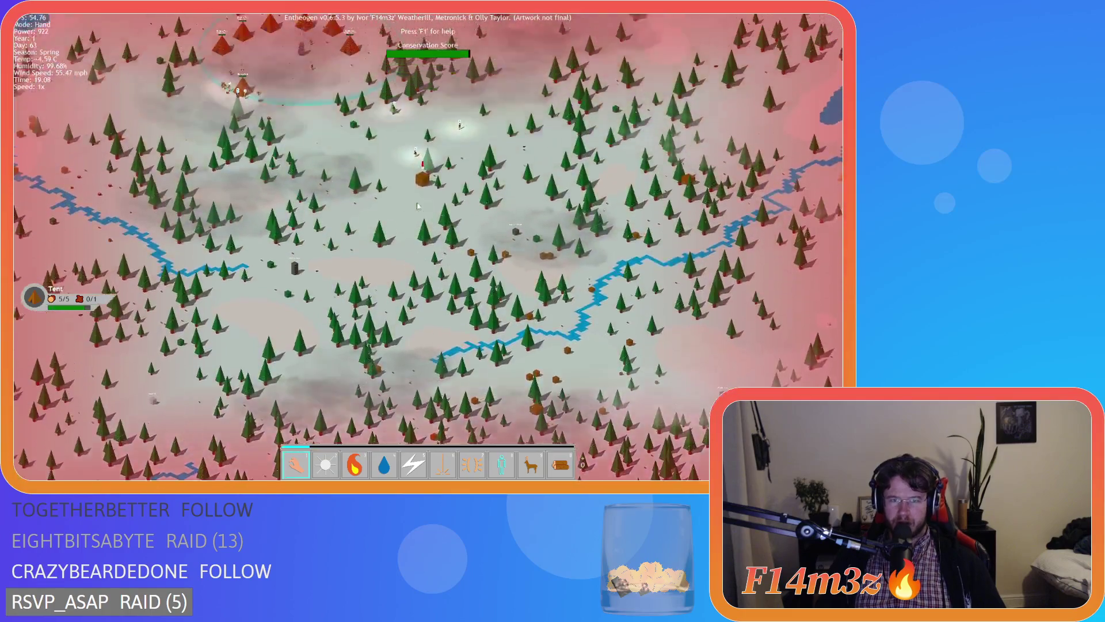
Step: Toggle Invisibility and Hand again while panning across the tent camp
scroll(380, 354, "up", 5)
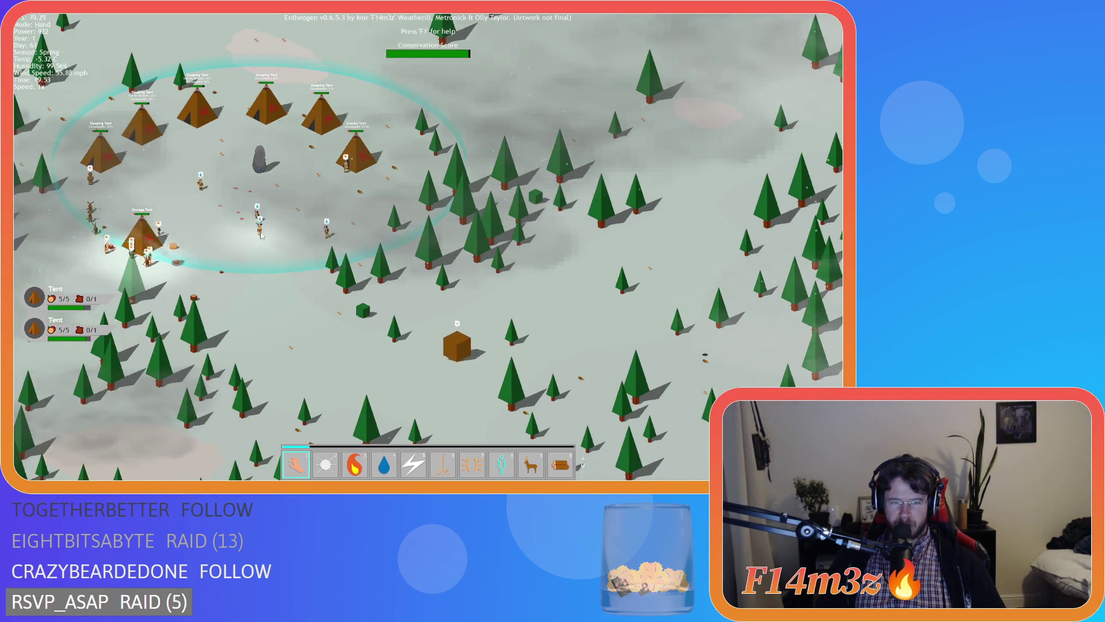
scroll(319, 330, "up", 5)
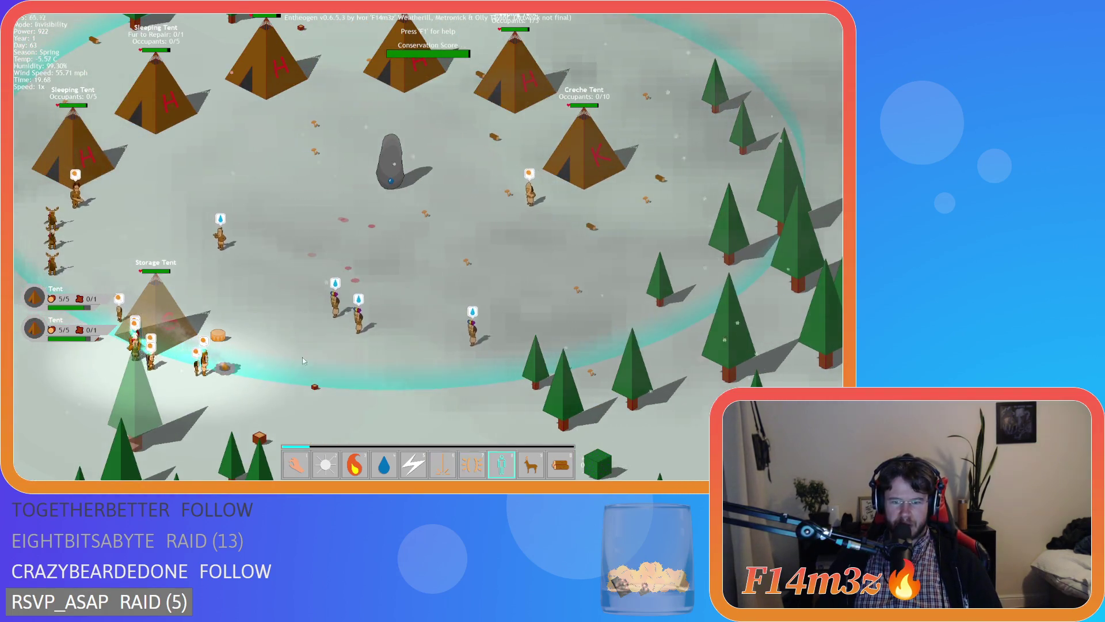
key("8")
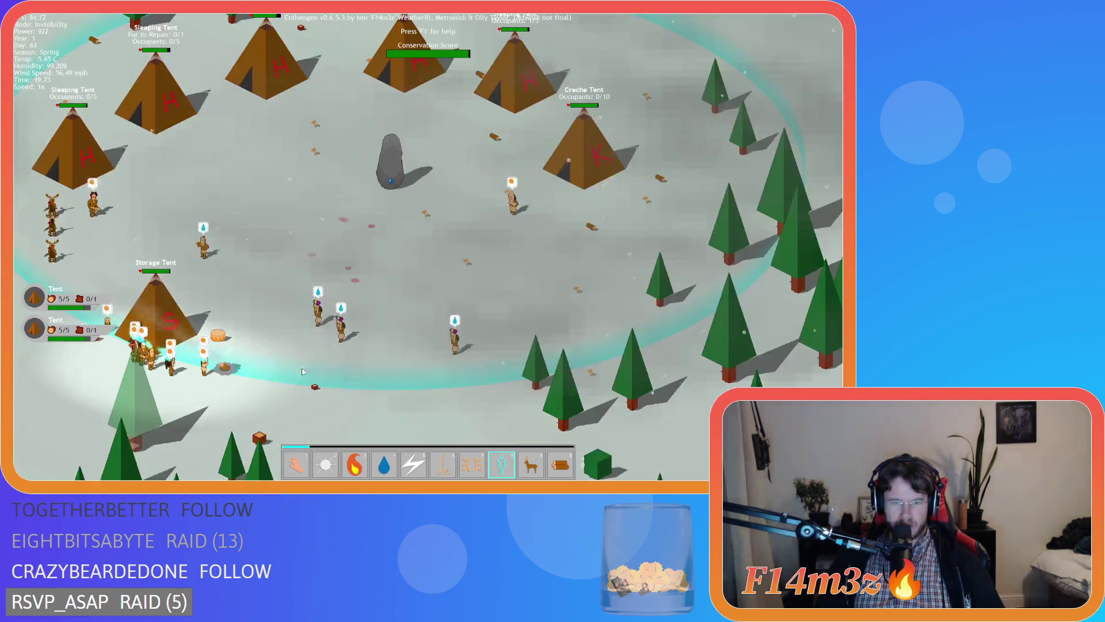
key("1")
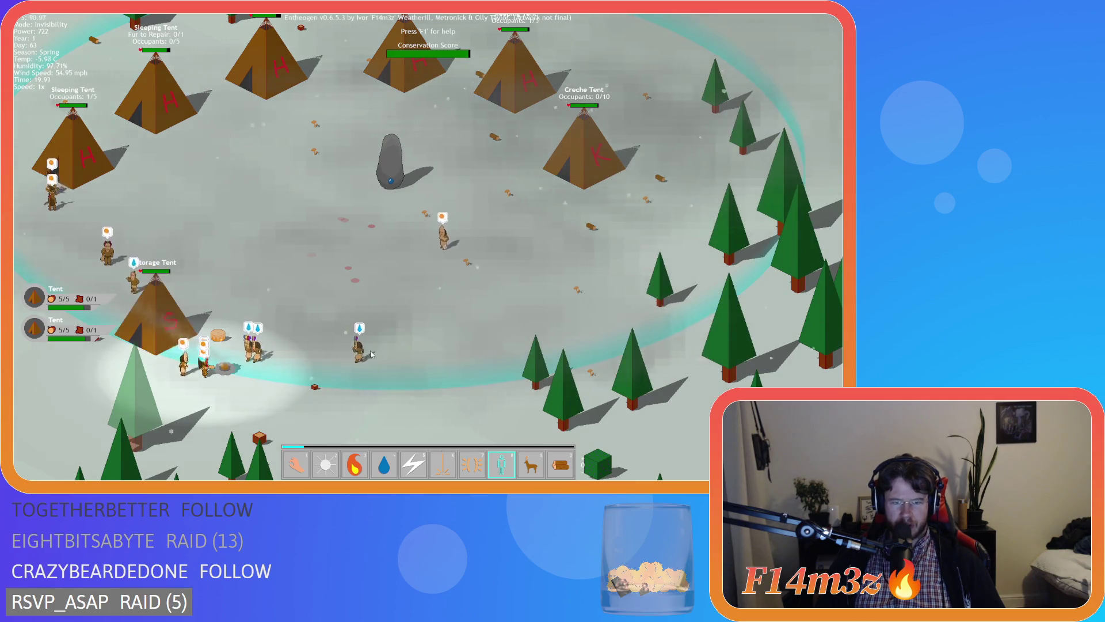
key("s")
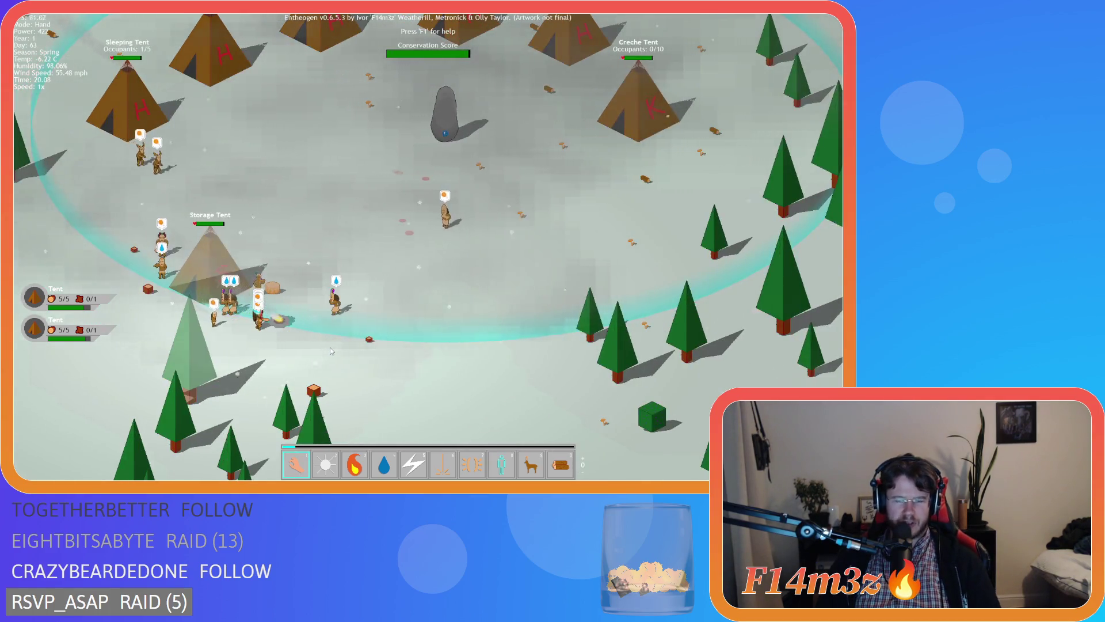
Step: Quit to the main menu with Escape and close the game to return to GameMaker
key("Escape")
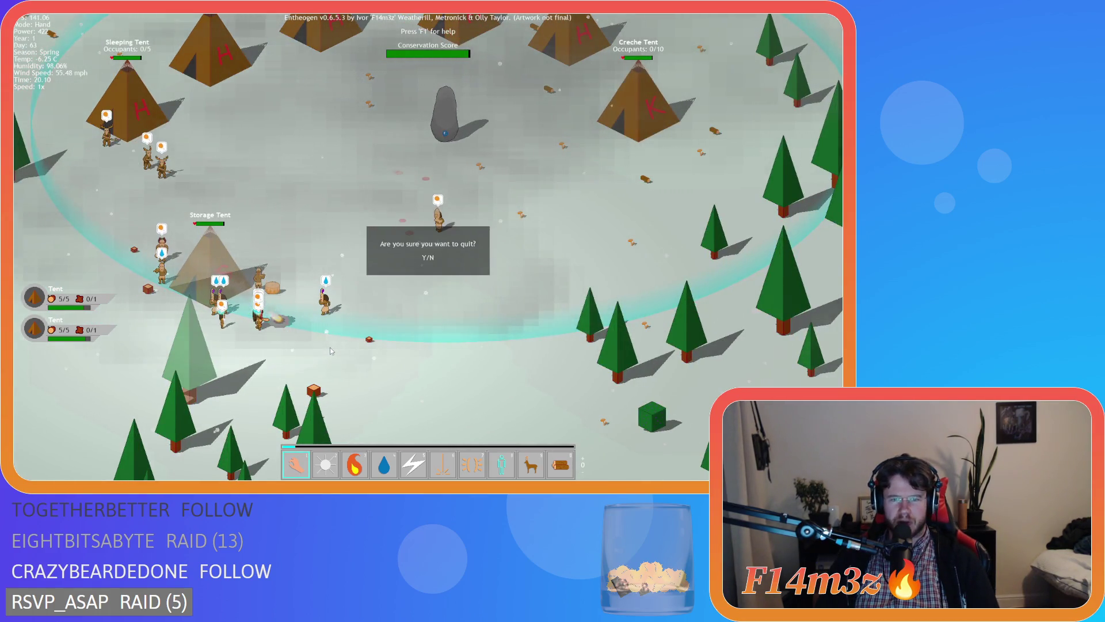
left_click(429, 260)
left_click(438, 282)
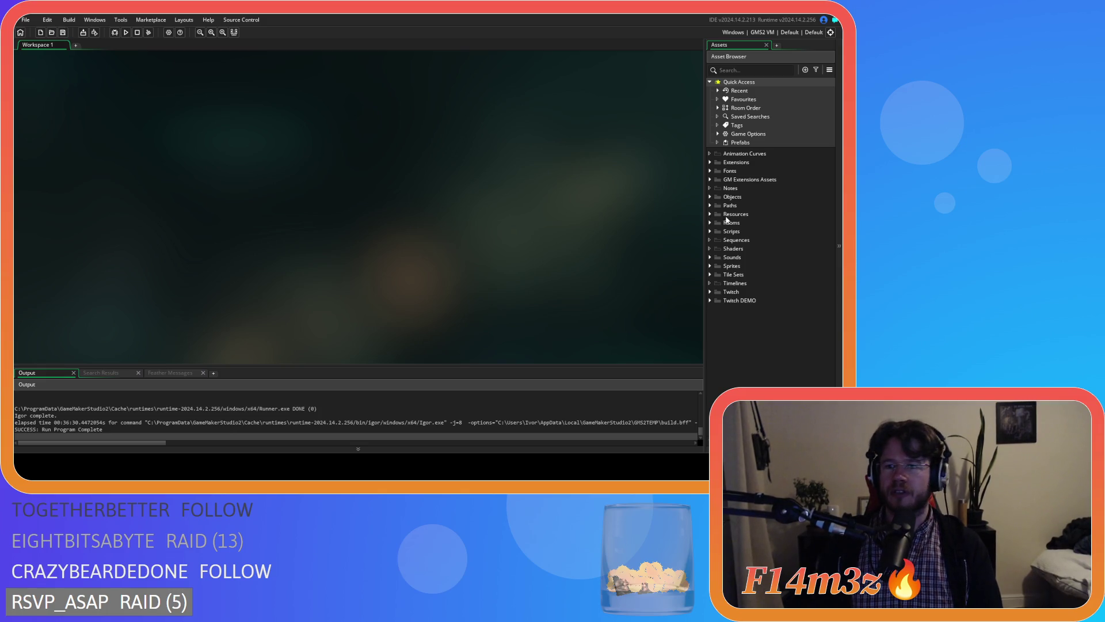
Step: Expand the Objects folder in the Asset Browser
left_click(710, 197)
Step: Expand the Animal and Human folders and open the ob_human object
left_click(709, 197)
left_click(709, 196)
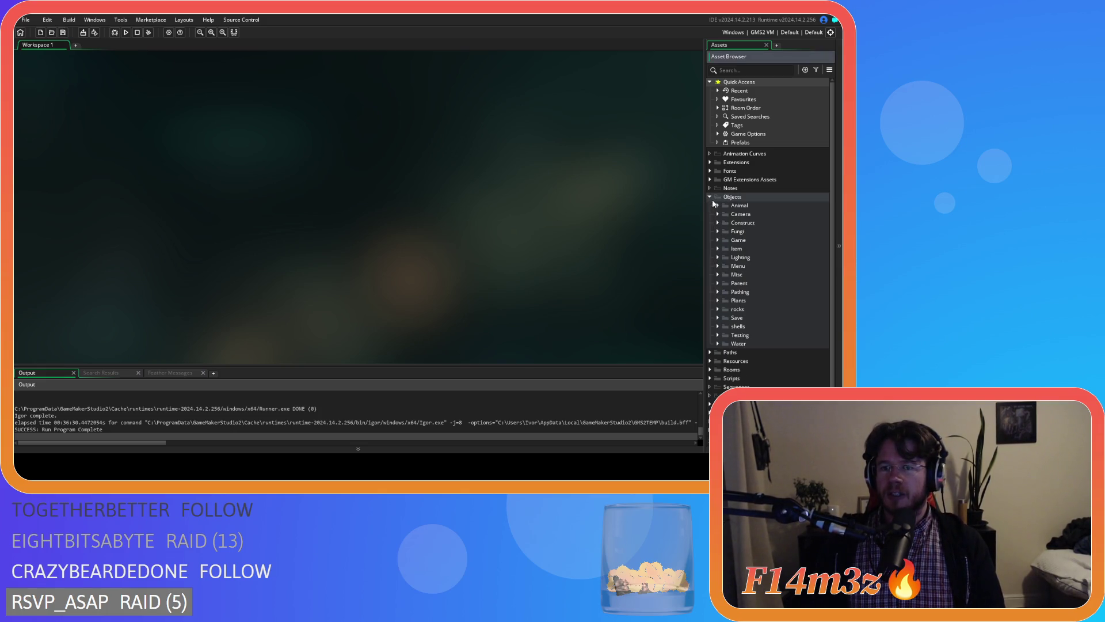
left_click(725, 214)
left_click(742, 223)
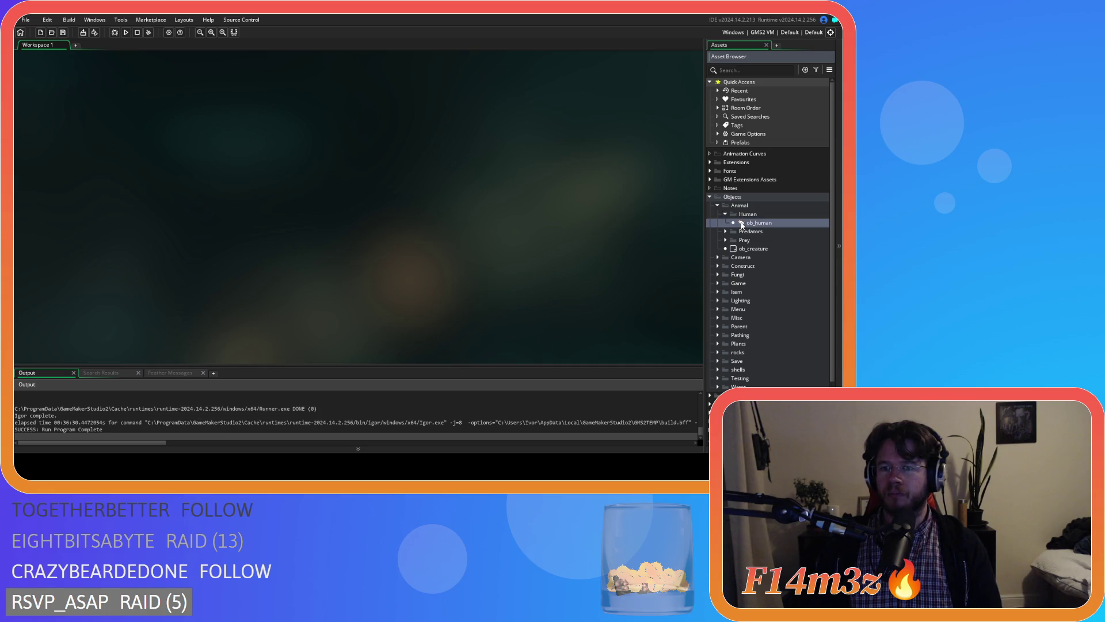
double_click(741, 224)
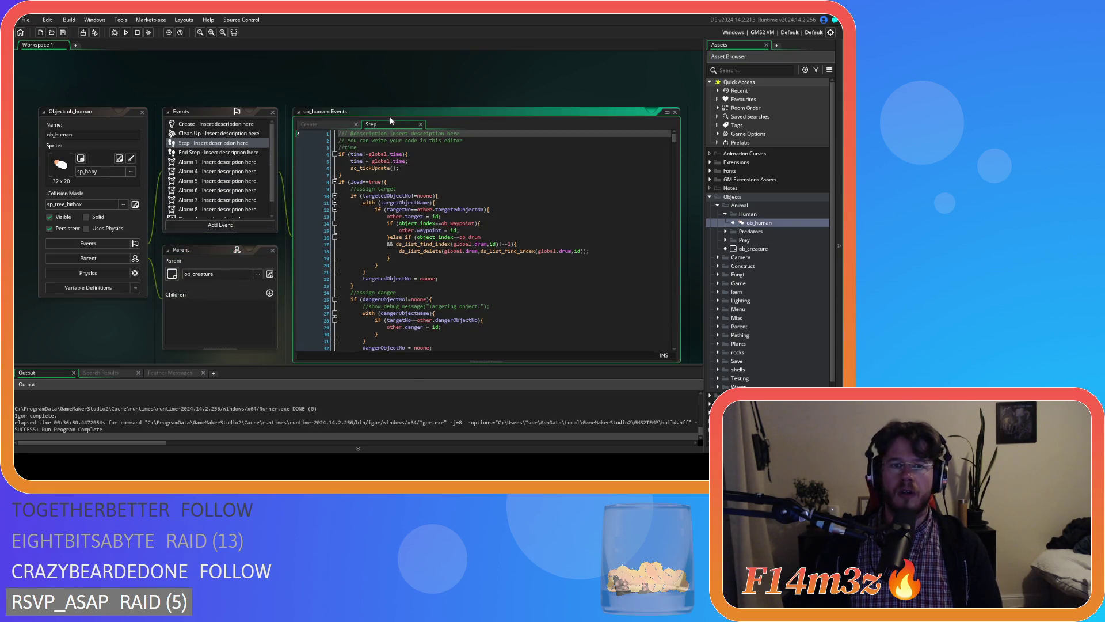
Step: Open ob_human's End Step code and search it for 'invisi'
left_click(227, 153)
left_click(489, 210)
key("ctrl+f")
type("invisi")
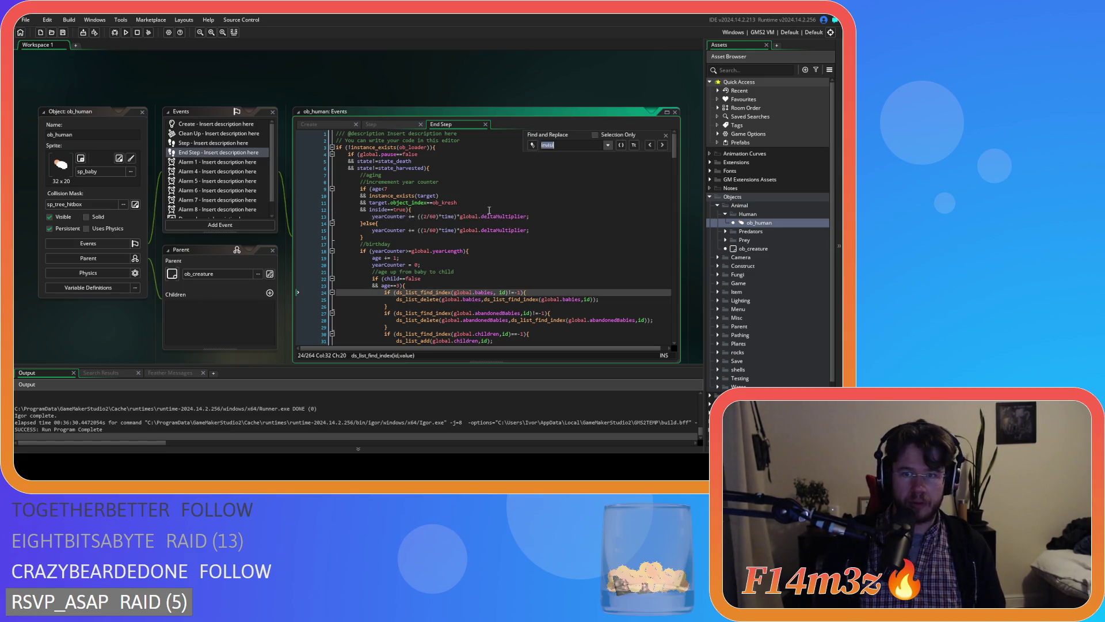
left_click(666, 135)
Step: Search the Step event for 'invisibility' and place the caret on the image_alpha line
left_click(369, 125)
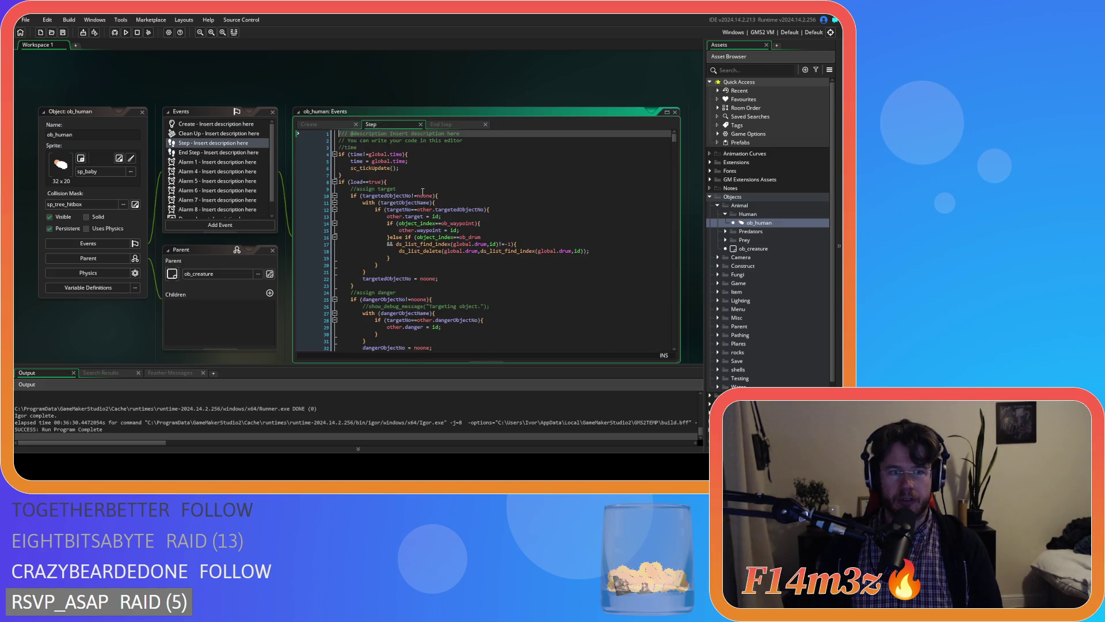
key("ctrl+f")
type("divi")
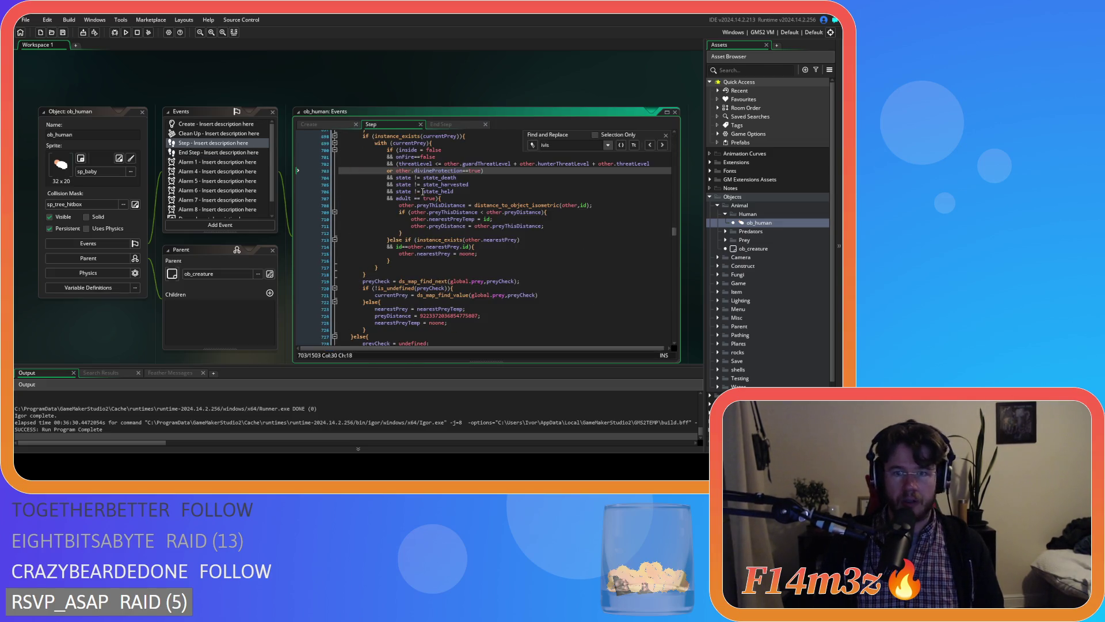
key("ctrl+a")
type("invisi")
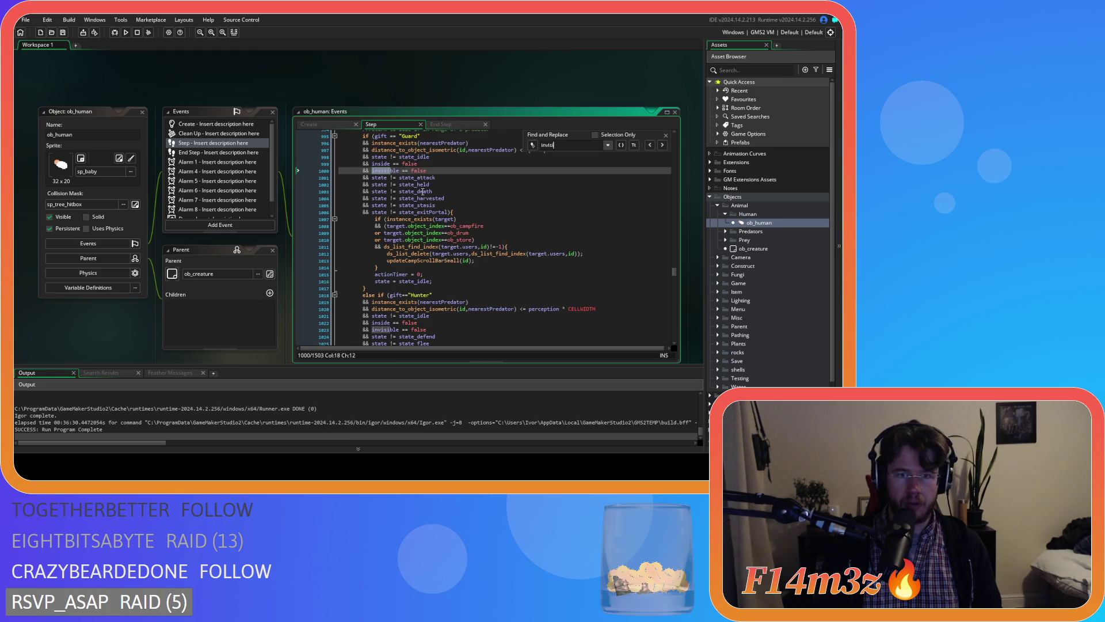
type("bility")
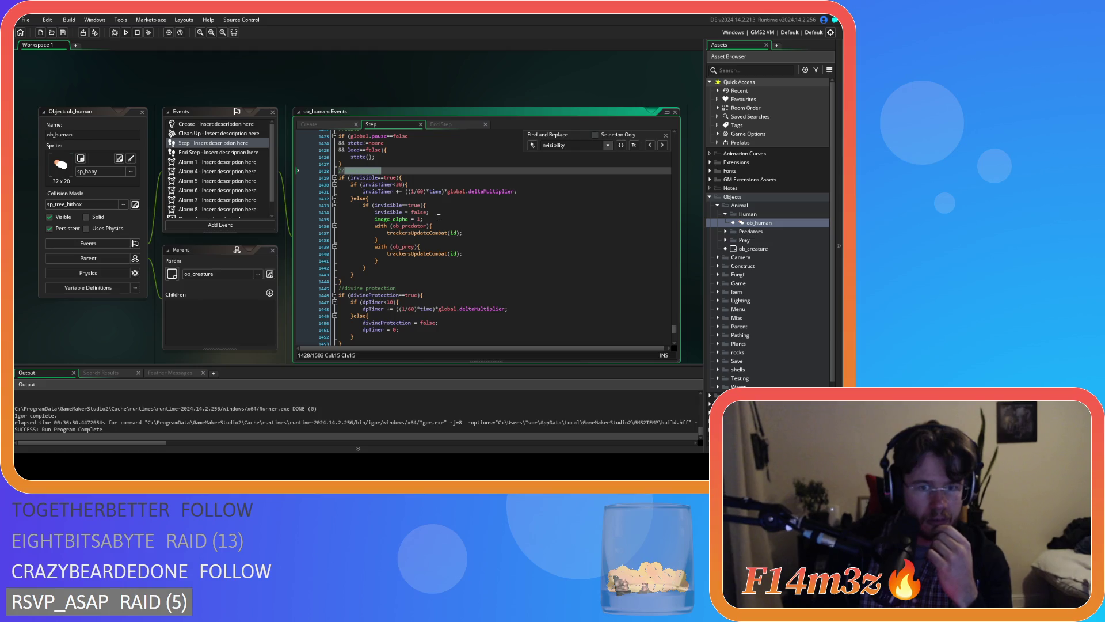
left_click(438, 218)
Step: Locate the inner invisible check and the invisTimer limit in ob_human's invisibility block
left_click(666, 135)
left_click(435, 246)
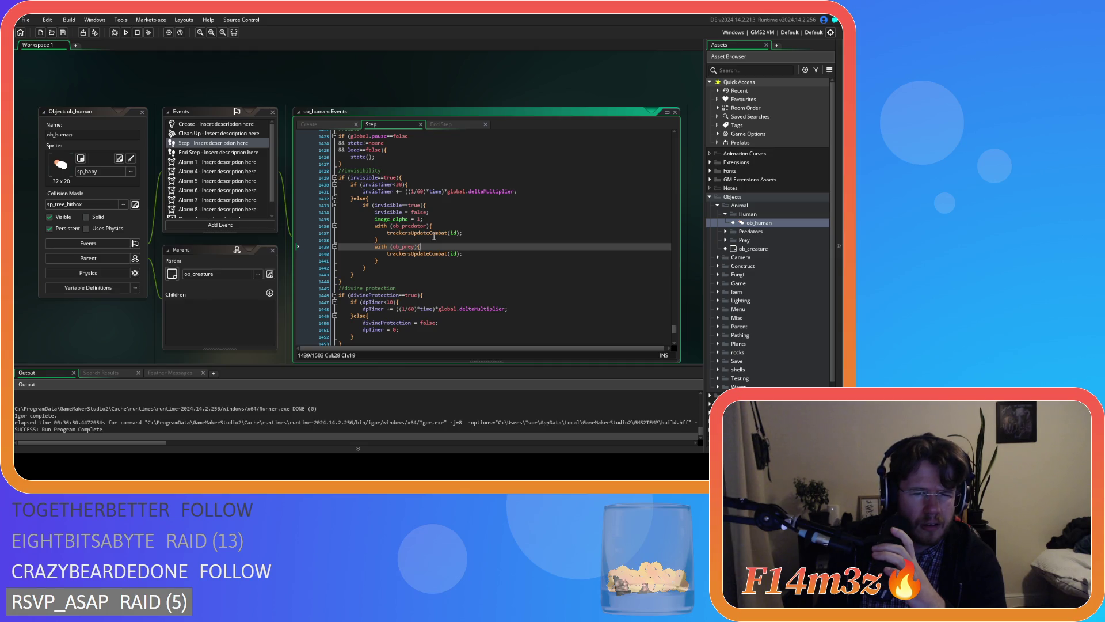
left_click(400, 184)
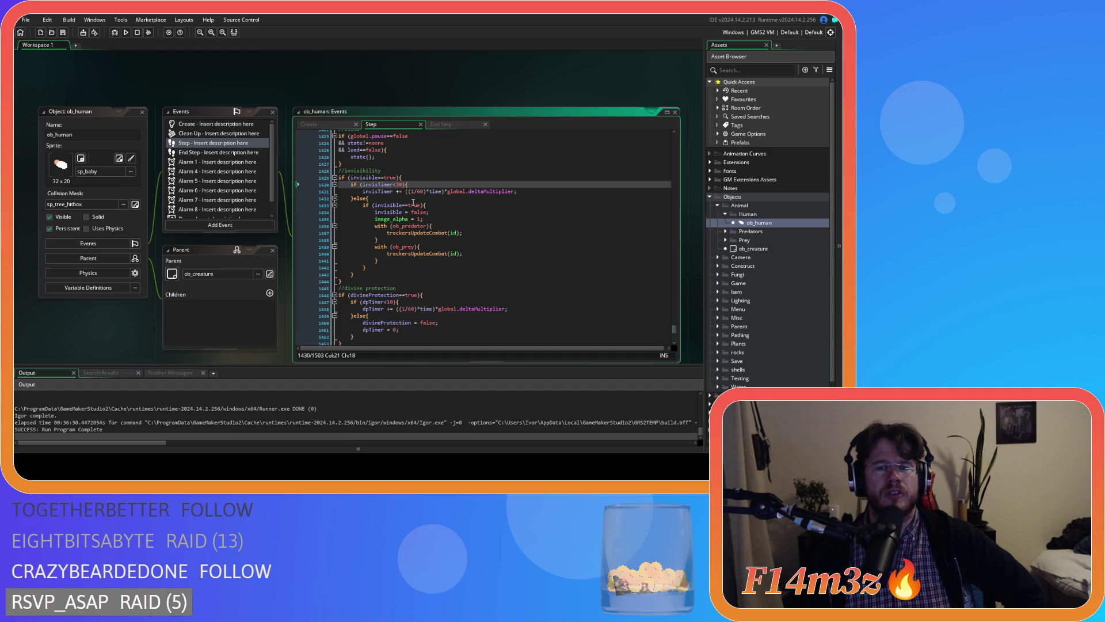
left_click(398, 184)
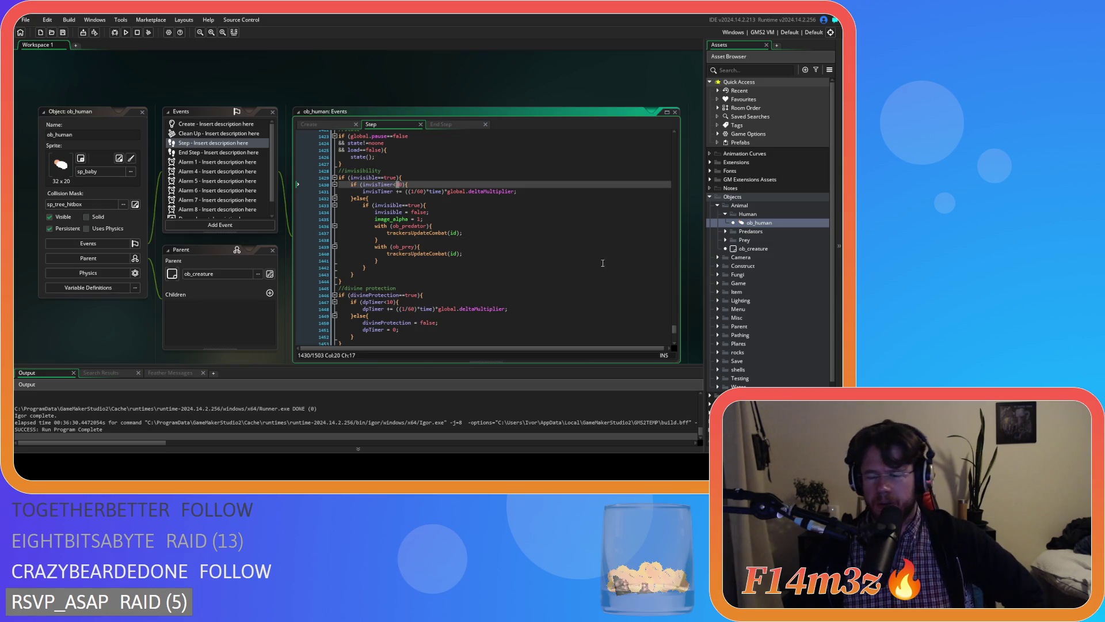
scroll(735, 297, "down", 2)
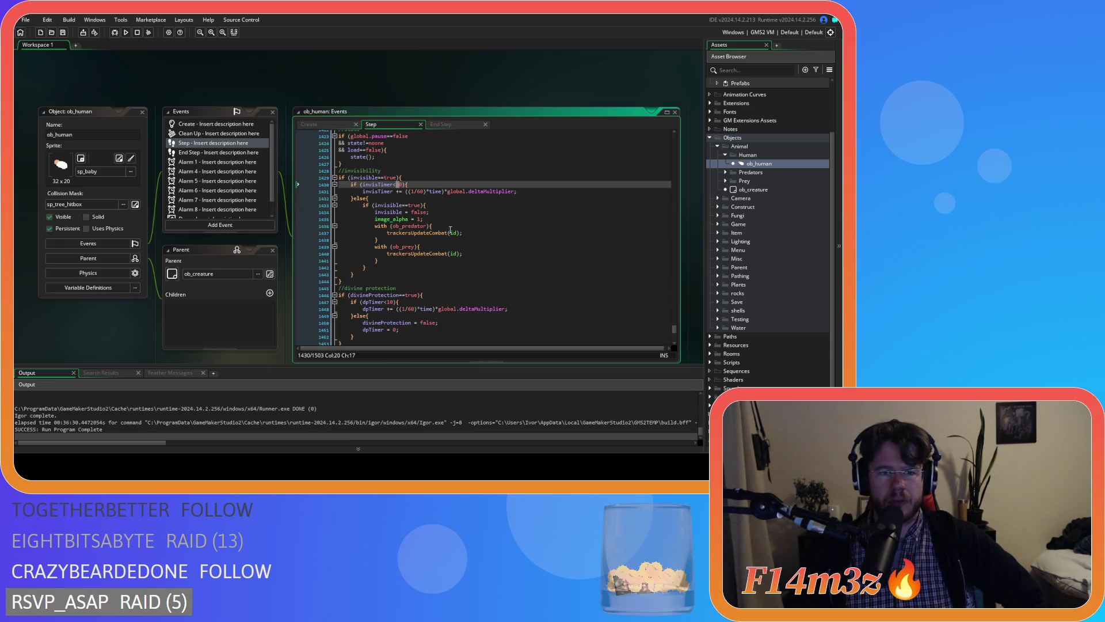
key("Up")
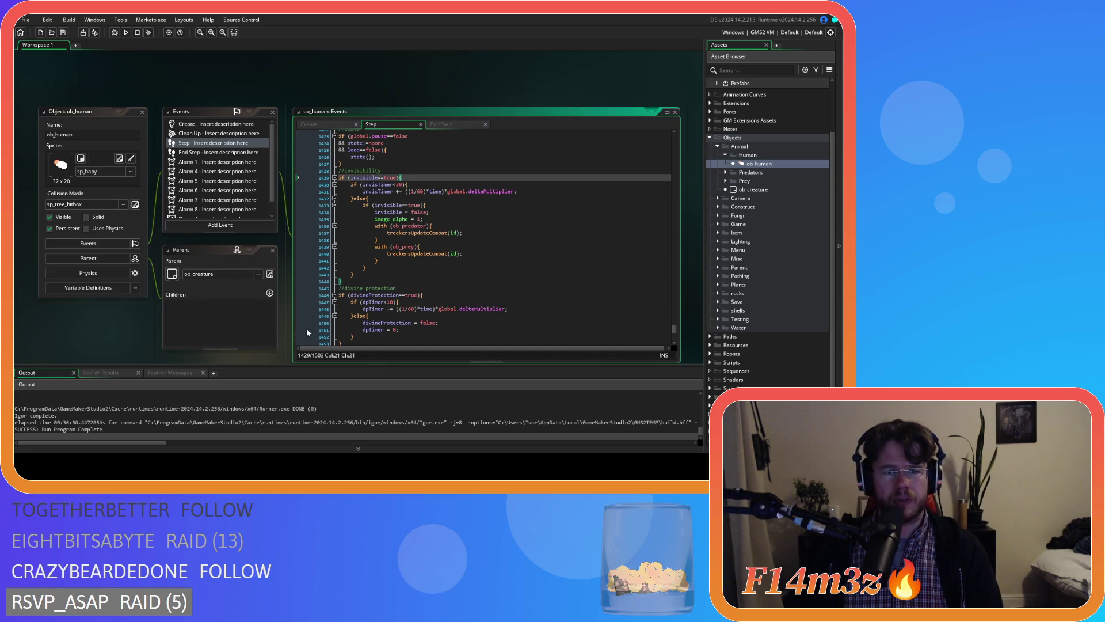
left_click(428, 206)
key("shift+Home")
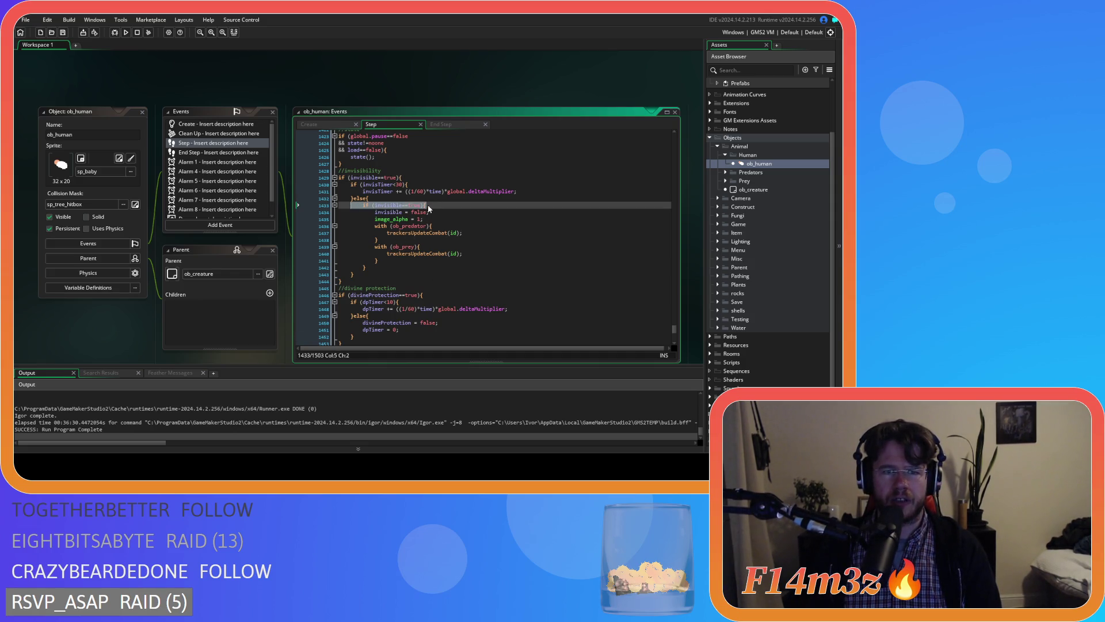
left_click(407, 178)
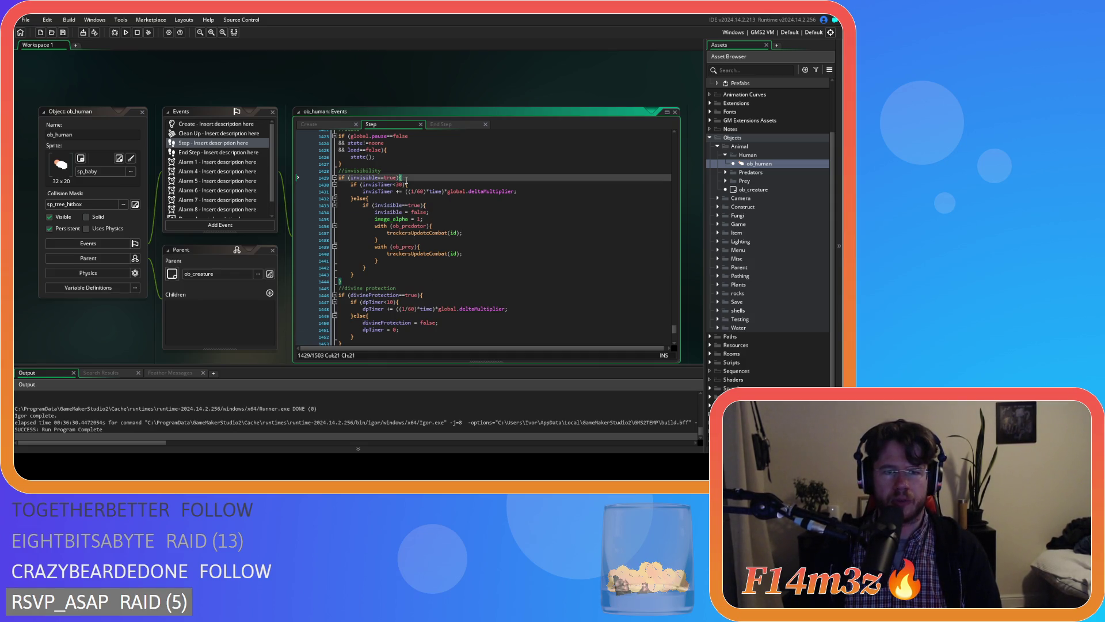
left_click(428, 207)
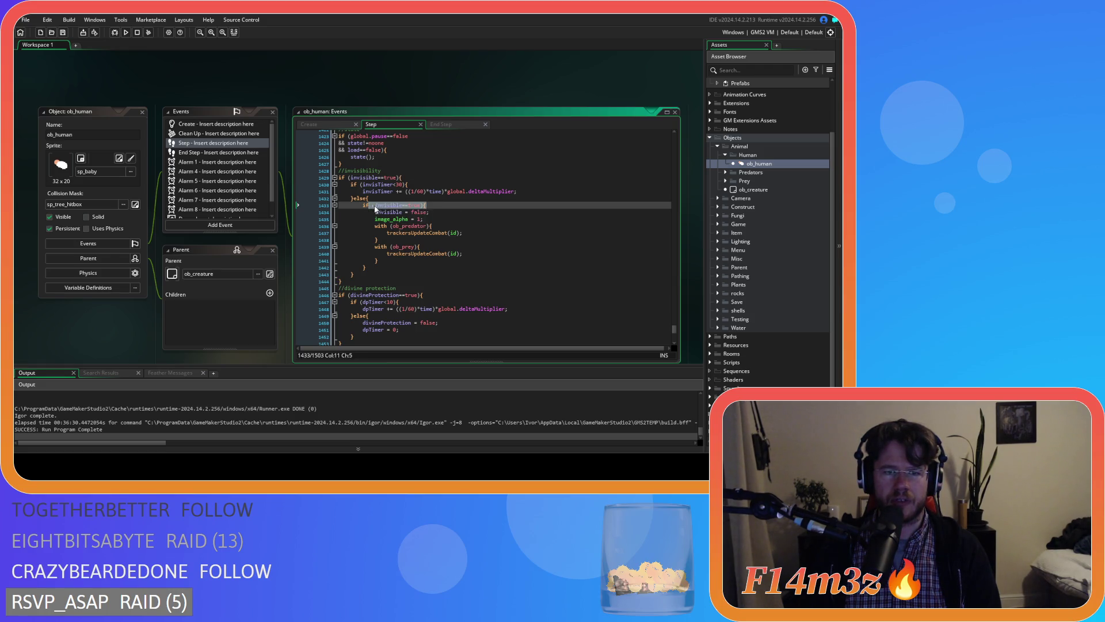
Step: Remove the redundant 'if (invisible==true){' line and its brace, dedent the block, and save
left_click(416, 179)
left_click(447, 205)
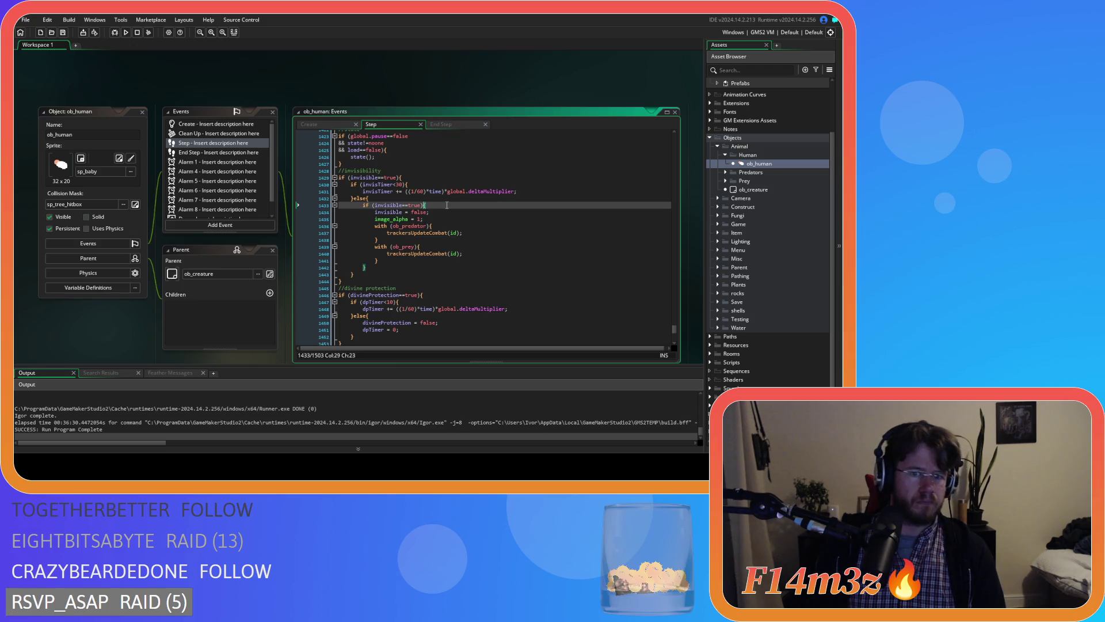
left_click(422, 179)
left_click(430, 205)
key("shift+Home")
key("BackSpace")
key("BackSpace")
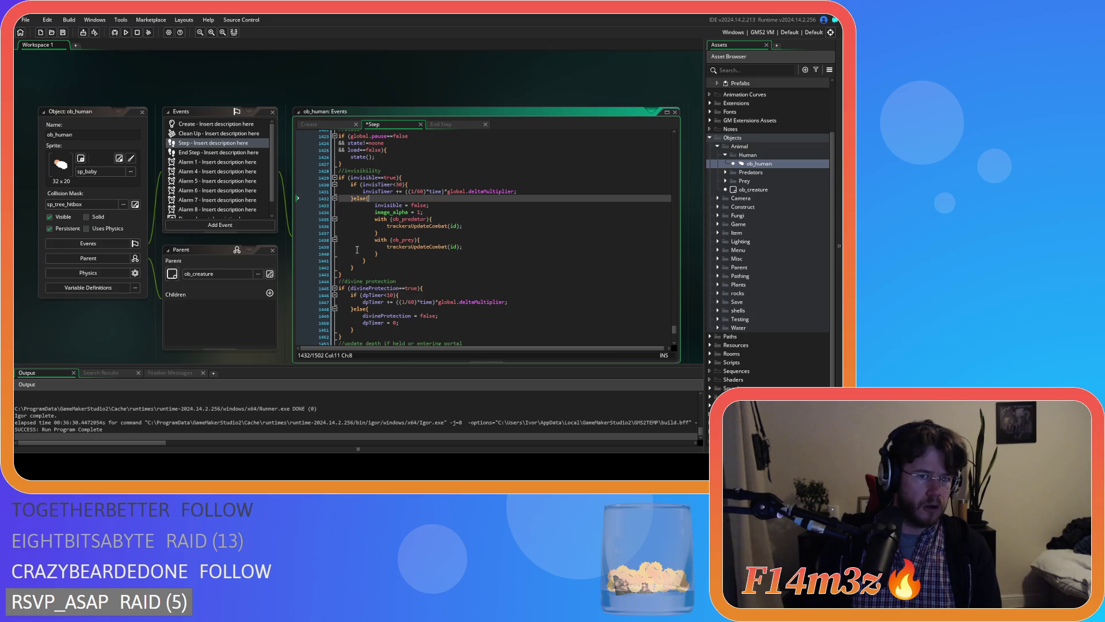
left_click(359, 261)
key("BackSpace")
key("shift+Up")
key("shift+Up")
key("shift+Up")
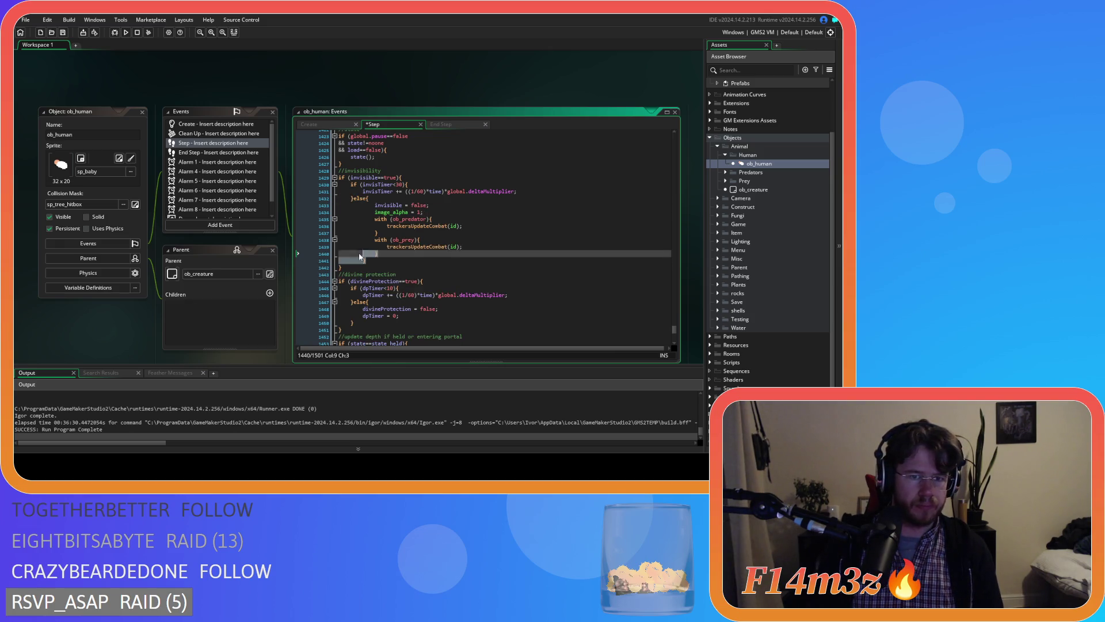
key("shift+Tab")
left_click(429, 234)
key("ctrl+s")
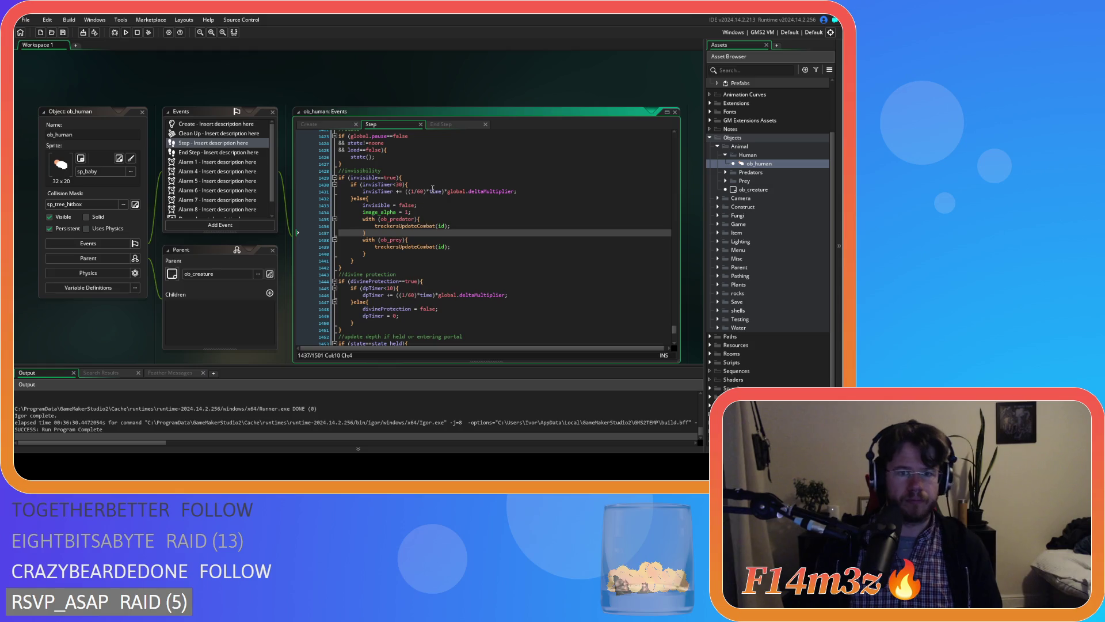
Step: Change the invisTimer limit from 30 to 60
left_click(397, 185)
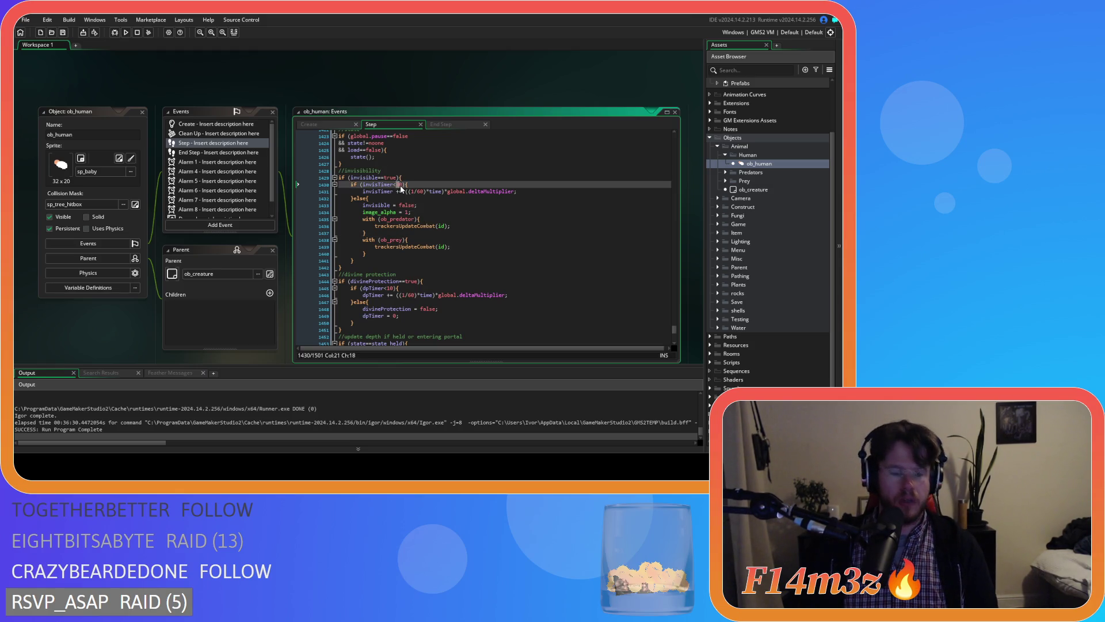
type("60")
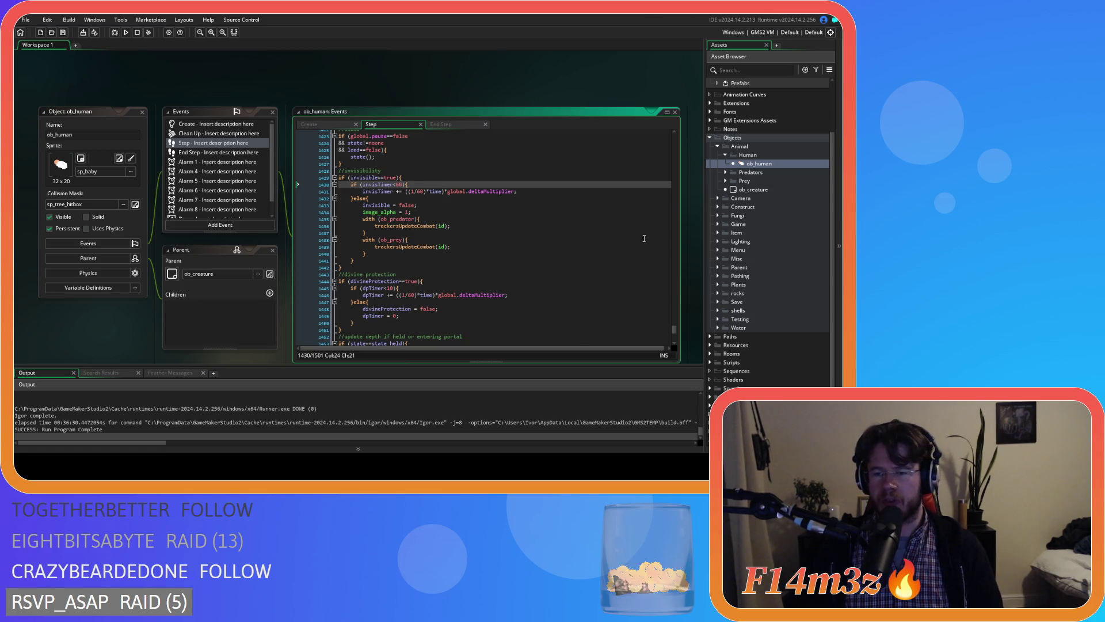
left_click(711, 363)
Step: Open the sc_miracleInvisibility script from the Scripts > Miracles folder
scroll(723, 322, "down", 5)
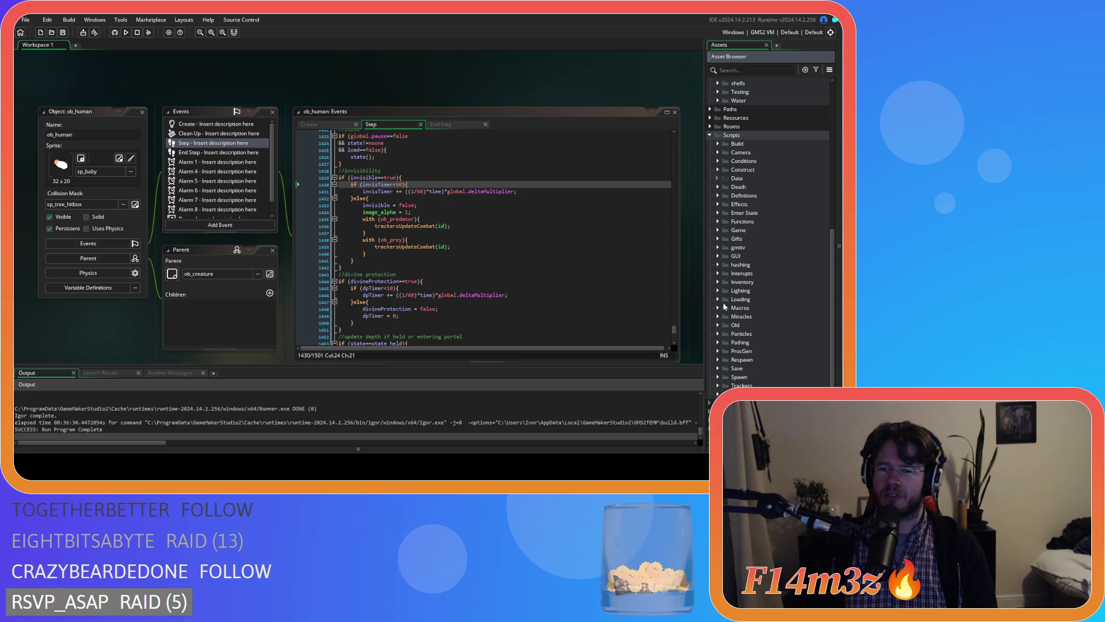
left_click(717, 316)
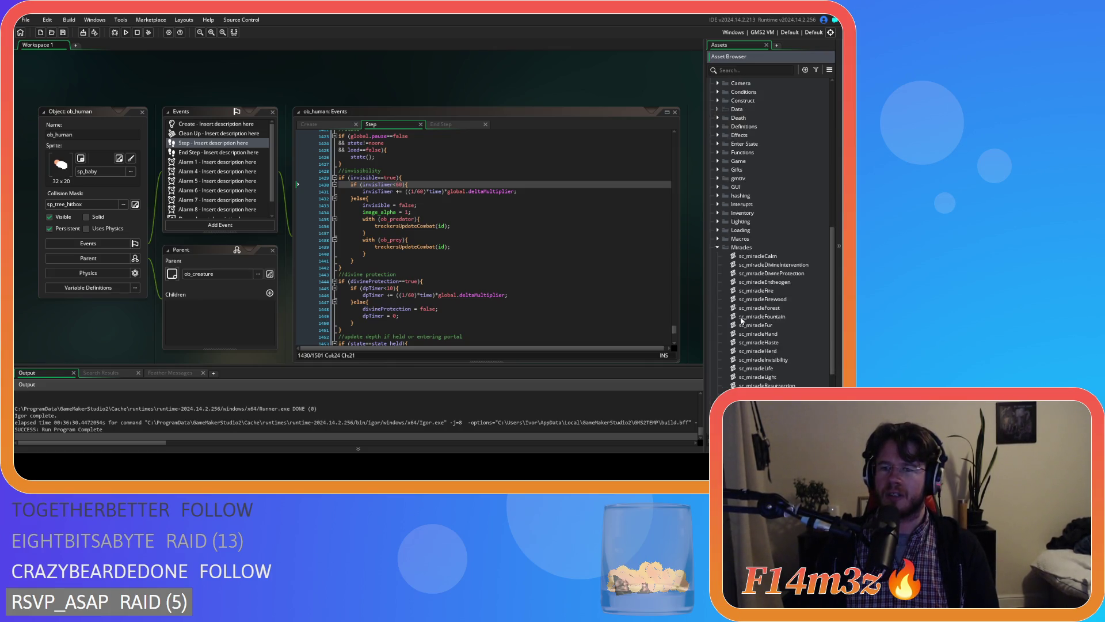
scroll(749, 299, "down", 5)
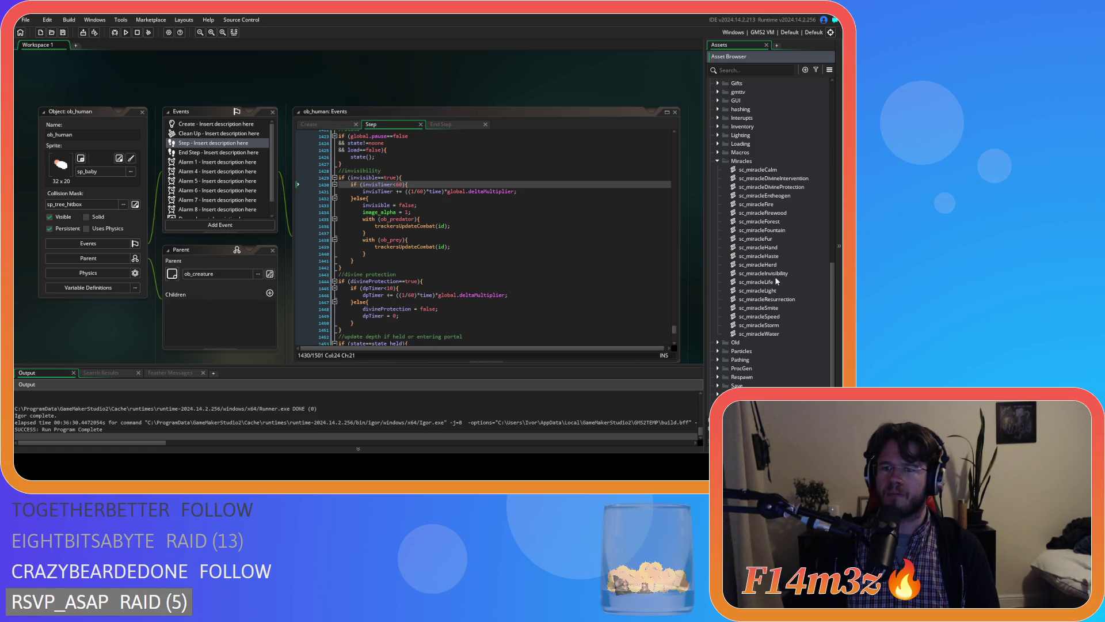
double_click(774, 274)
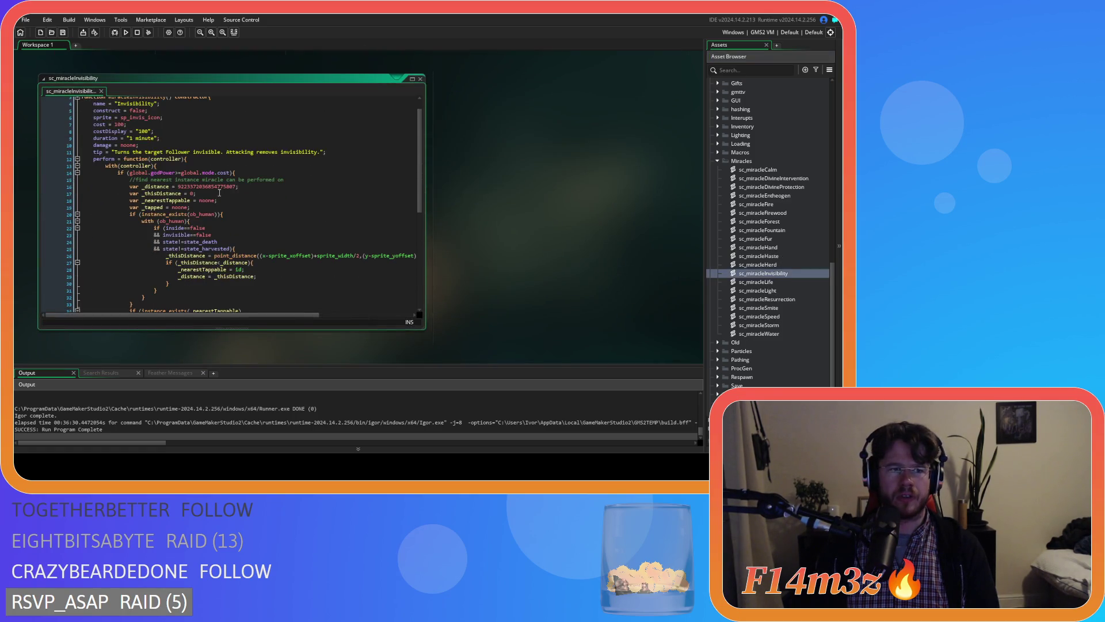
Step: Read sc_miracleInvisibility, which sets image_alpha 0.5, invisible true and stealth 33
scroll(346, 185, "up", 1)
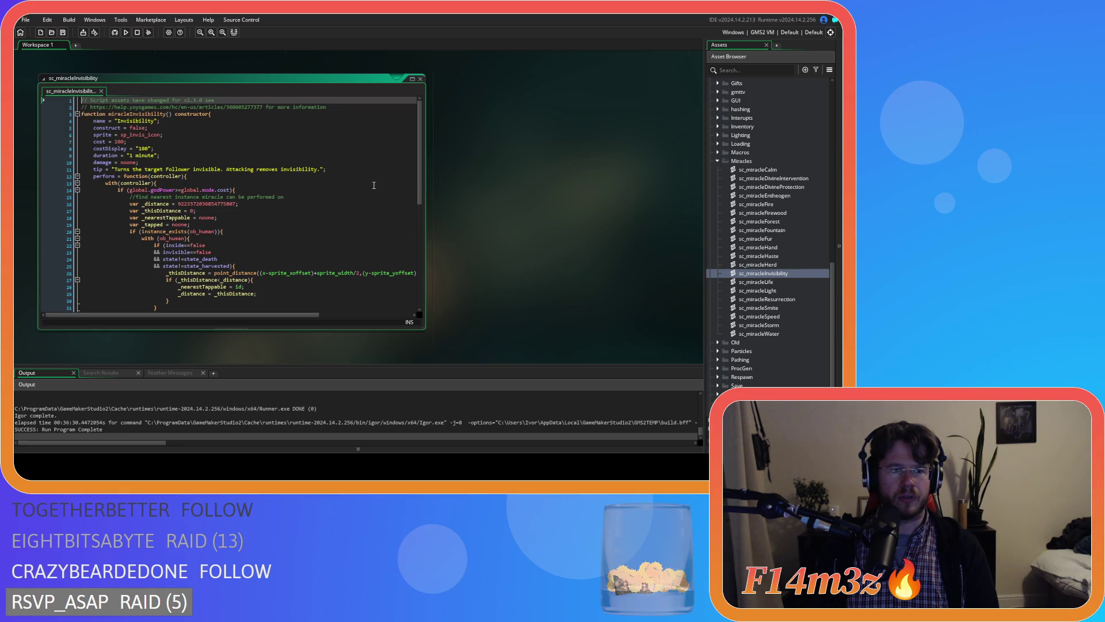
scroll(217, 174, "down", 8)
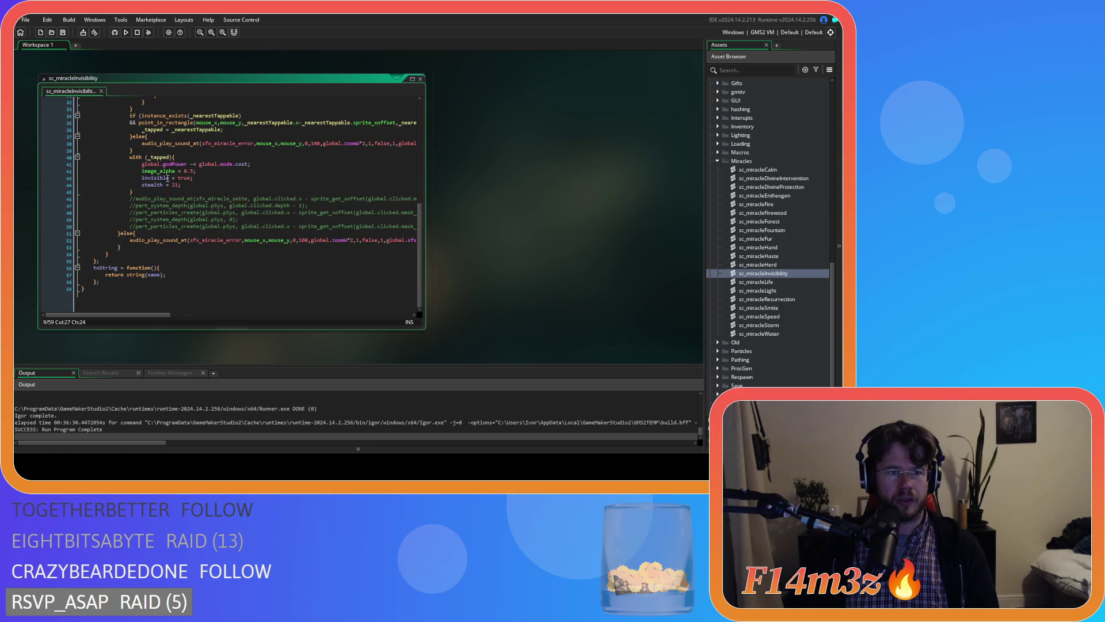
scroll(264, 218, "up", 8)
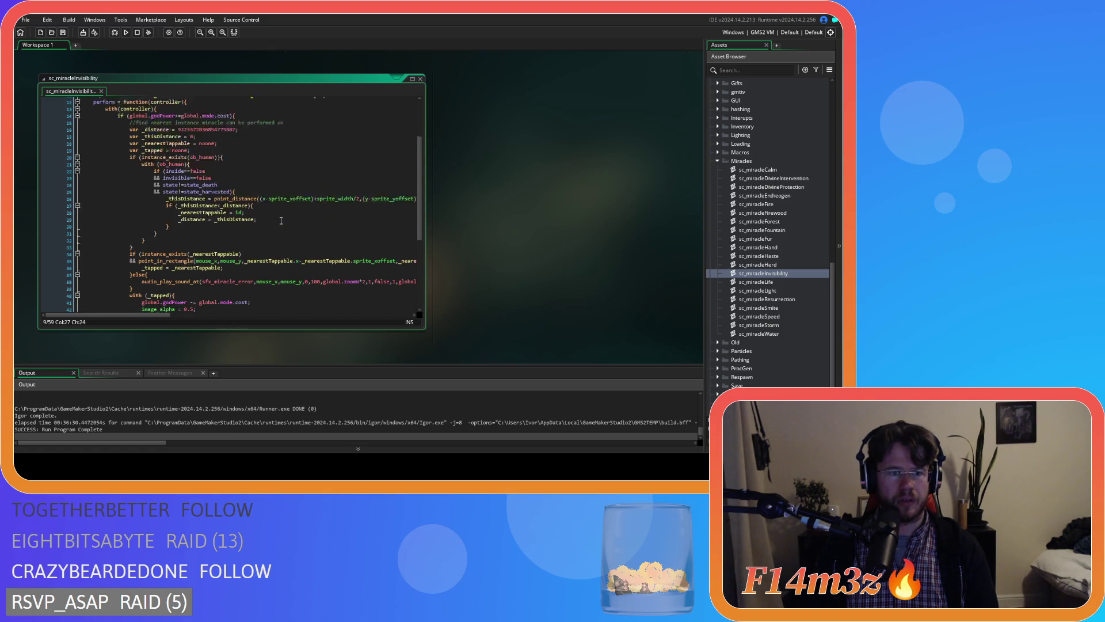
scroll(206, 164, "down", 8)
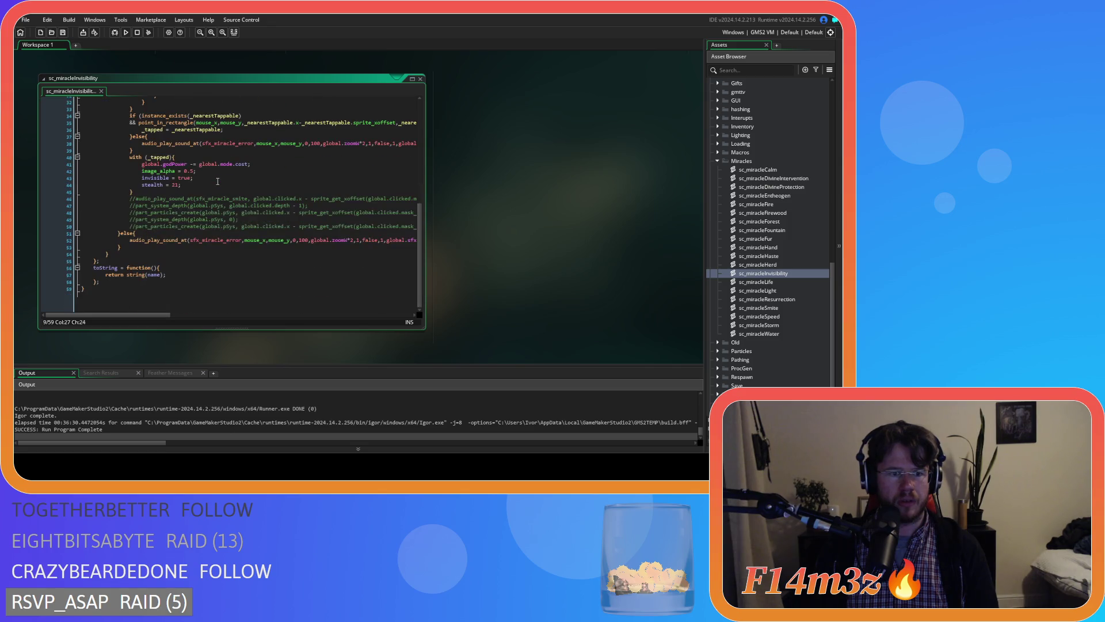
scroll(240, 232, "up", 2)
scroll(240, 232, "up", 2)
scroll(240, 232, "down", 2)
scroll(240, 232, "up", 4)
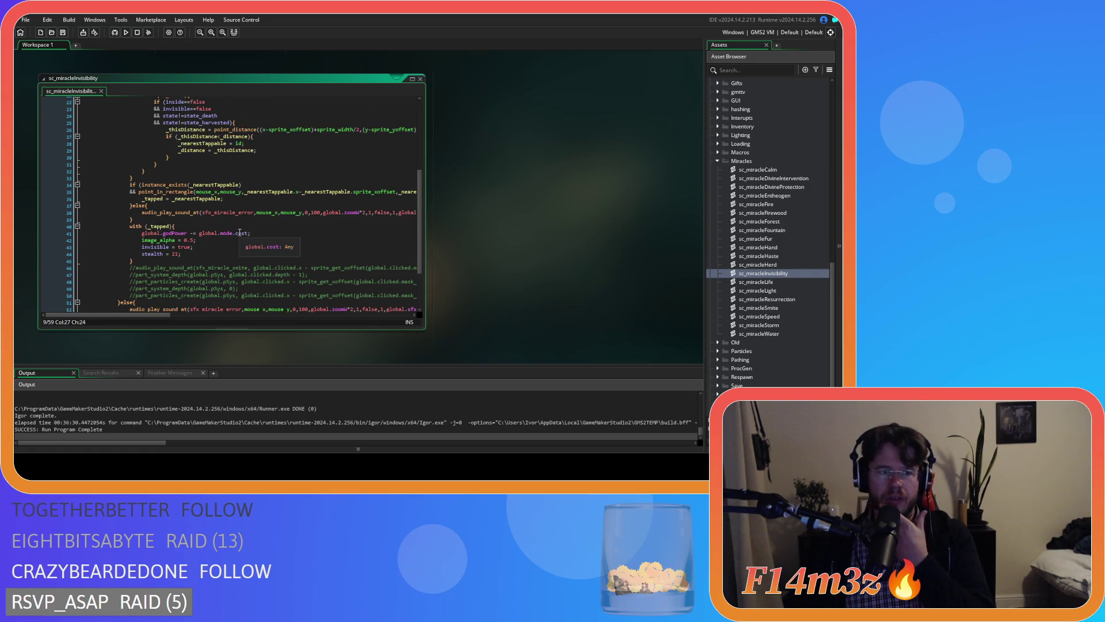
scroll(478, 279, "up", 5)
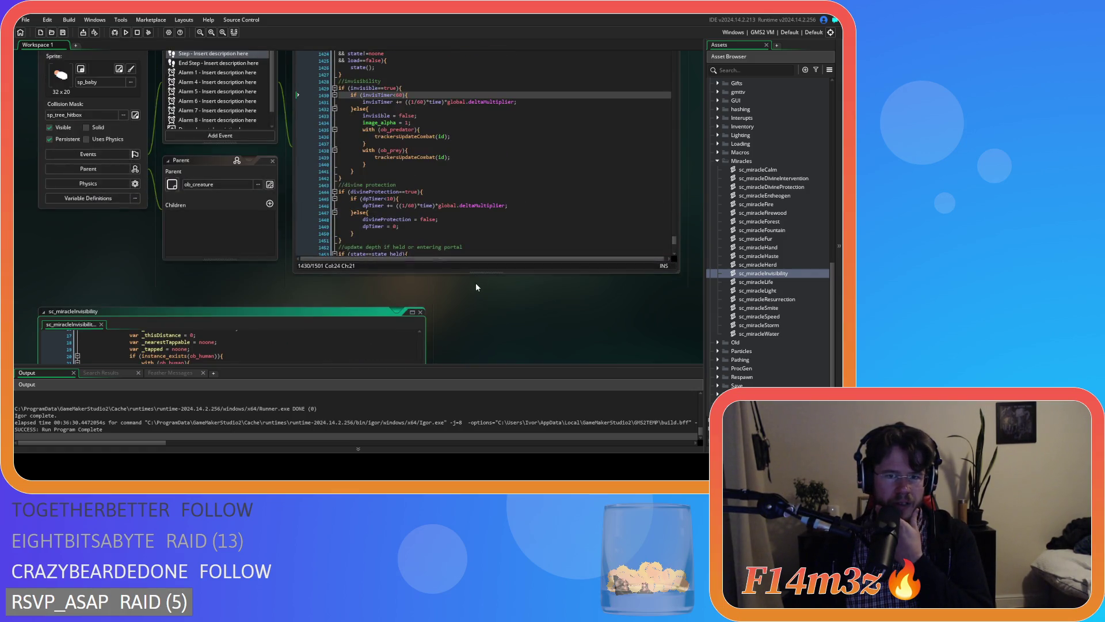
left_click(392, 192)
Step: Inspect the invisTimer check and invisible==true lines around line 1429 in ob_human
left_click(391, 129)
left_click(390, 88)
double_click(380, 94)
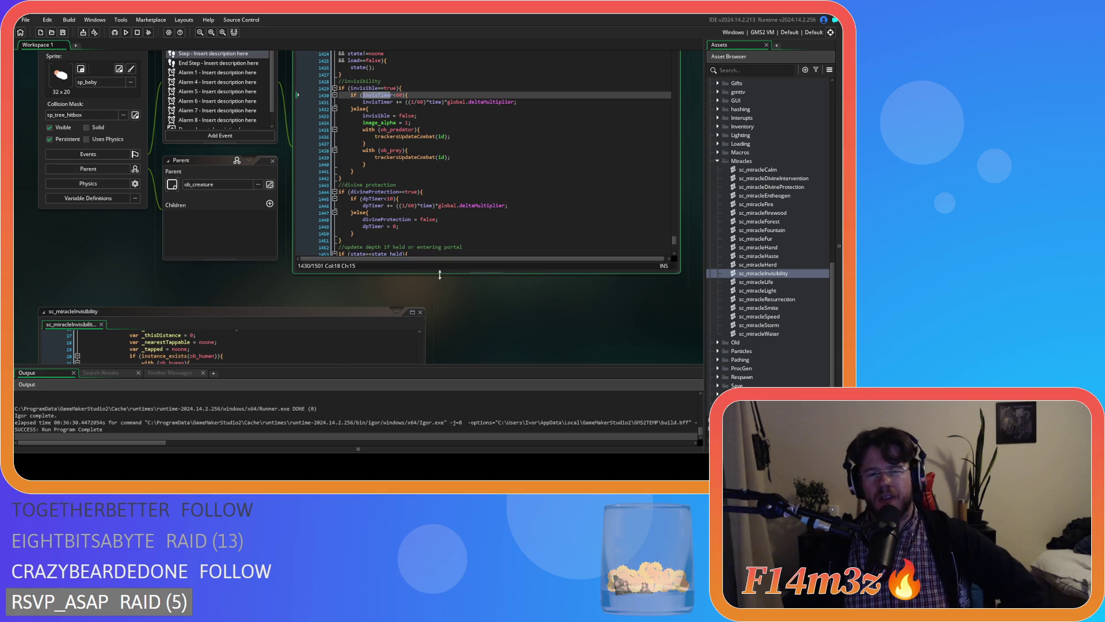
left_click(419, 116)
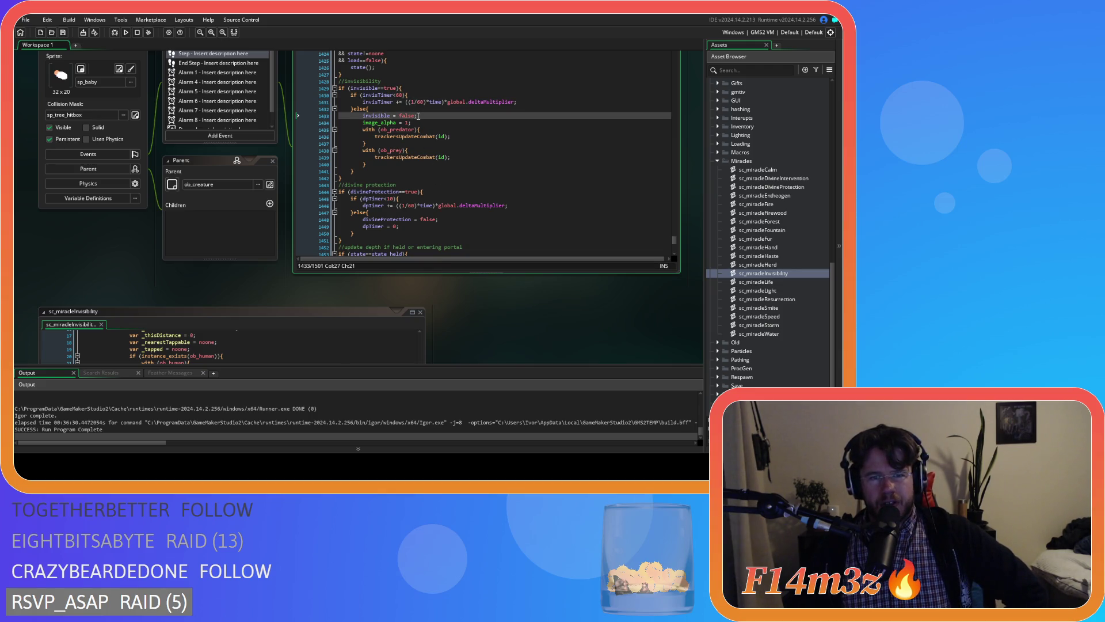
left_click(423, 94)
key("Up")
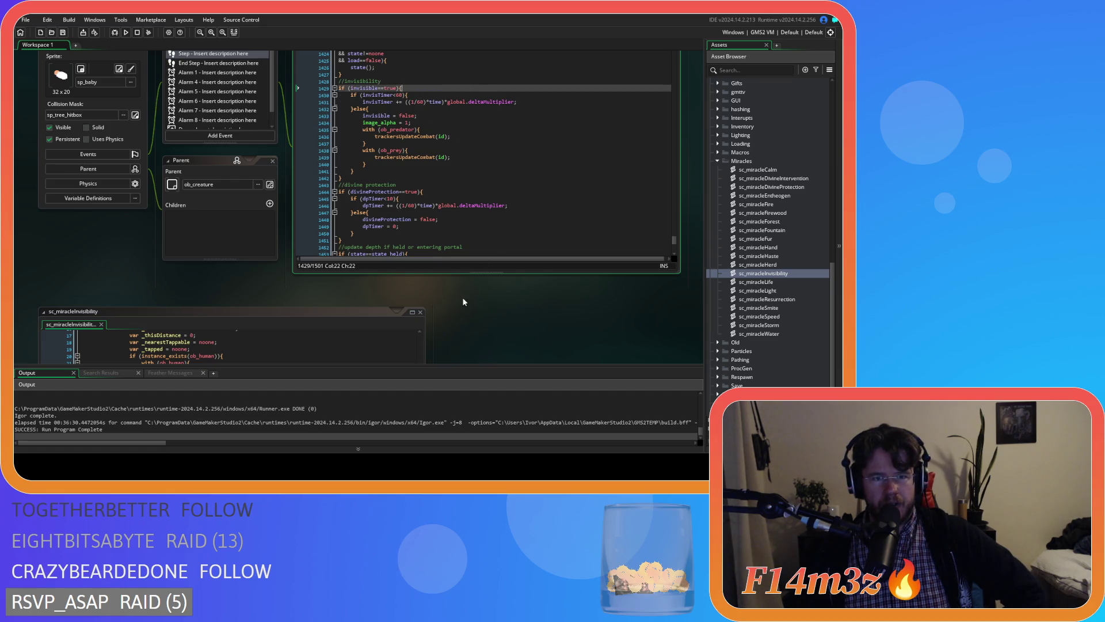
Step: Compare against the sc_miracleInvisibility script, then return to the ob_human Step code
left_click_drag(475, 320, 489, 304)
scroll(488, 262, "down", 4)
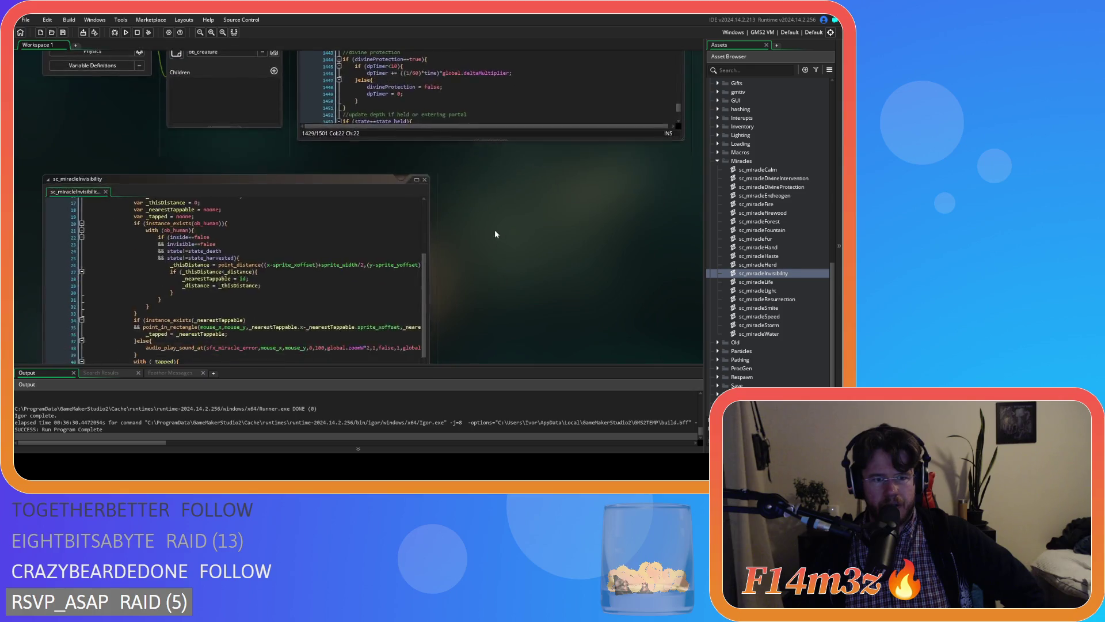
scroll(495, 230, "up", 5)
mouse_move(504, 376)
left_mouse_down()
mouse_move(479, 304)
mouse_move(465, 202)
mouse_move(482, 168)
mouse_move(449, 155)
left_mouse_up()
scroll(365, 212, "down", 5)
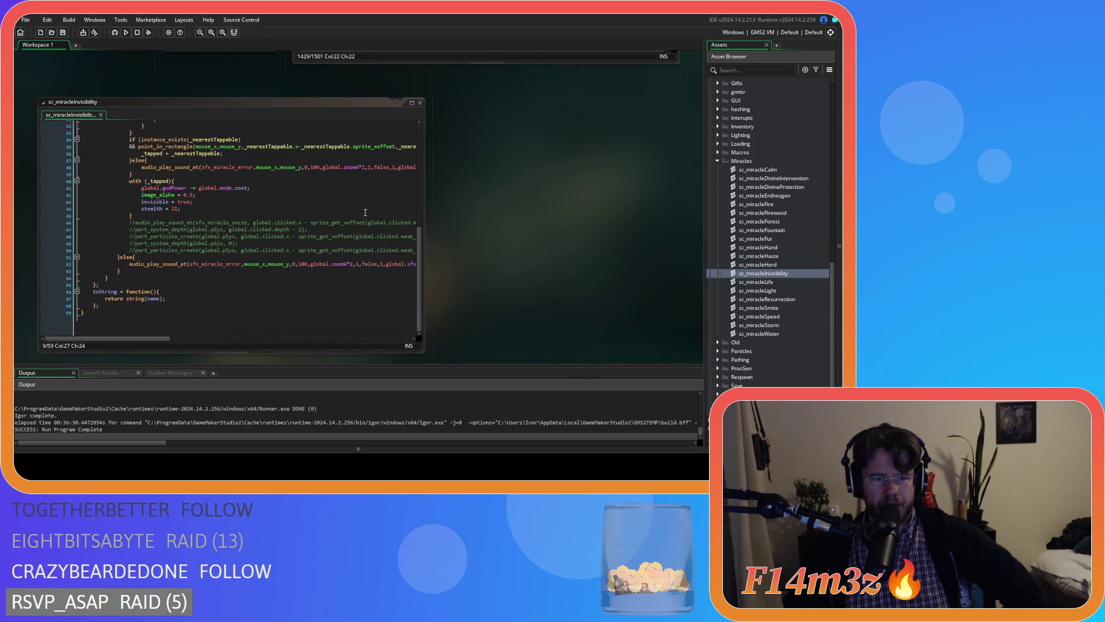
scroll(365, 212, "up", 10)
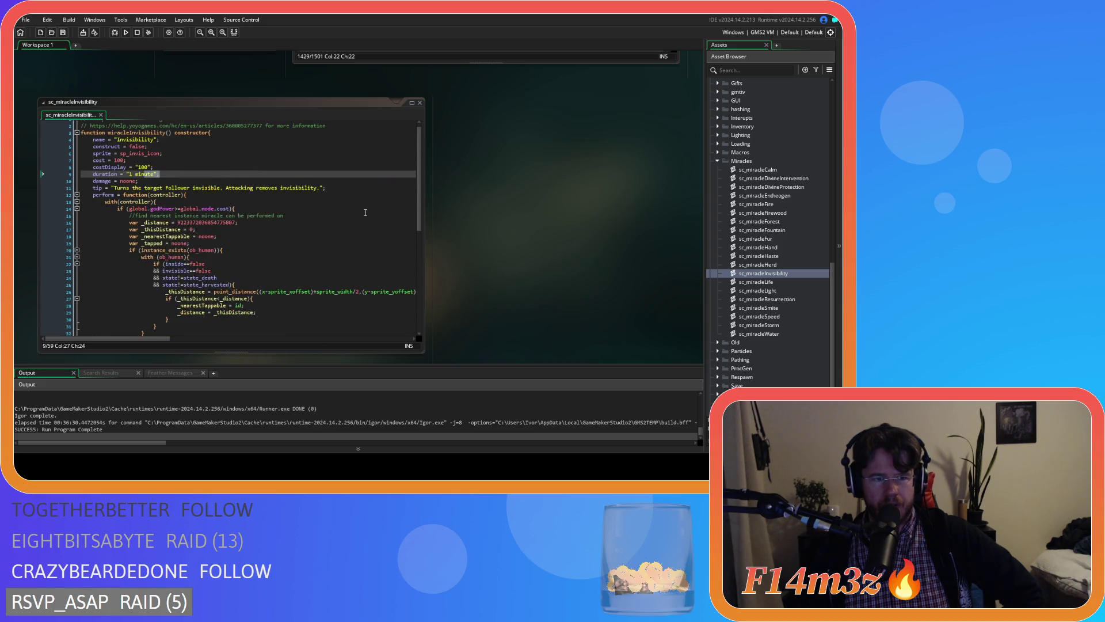
mouse_move(474, 173)
left_mouse_down()
mouse_move(409, 271)
mouse_move(454, 357)
left_mouse_up()
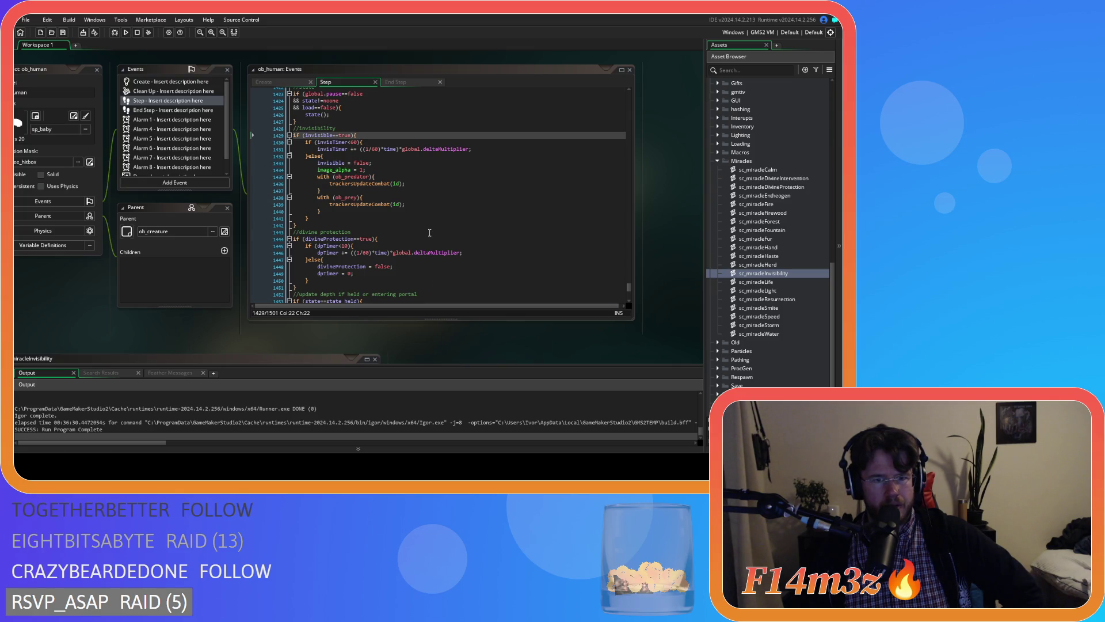
Step: Search the whole project for the whole word 'invisible' with Find All
left_click(371, 137)
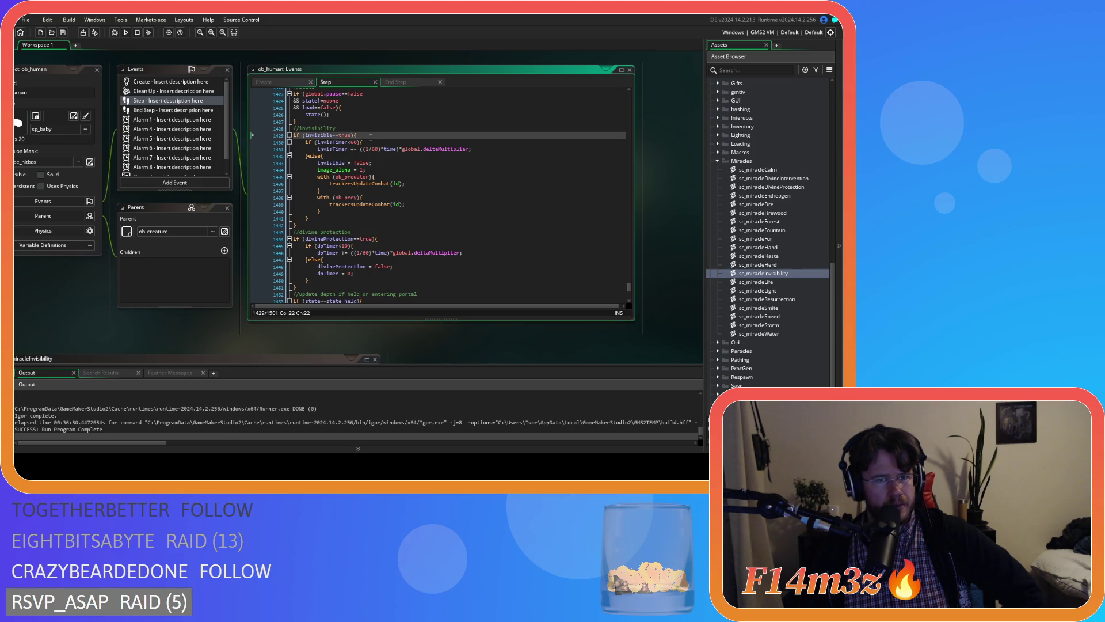
double_click(315, 135)
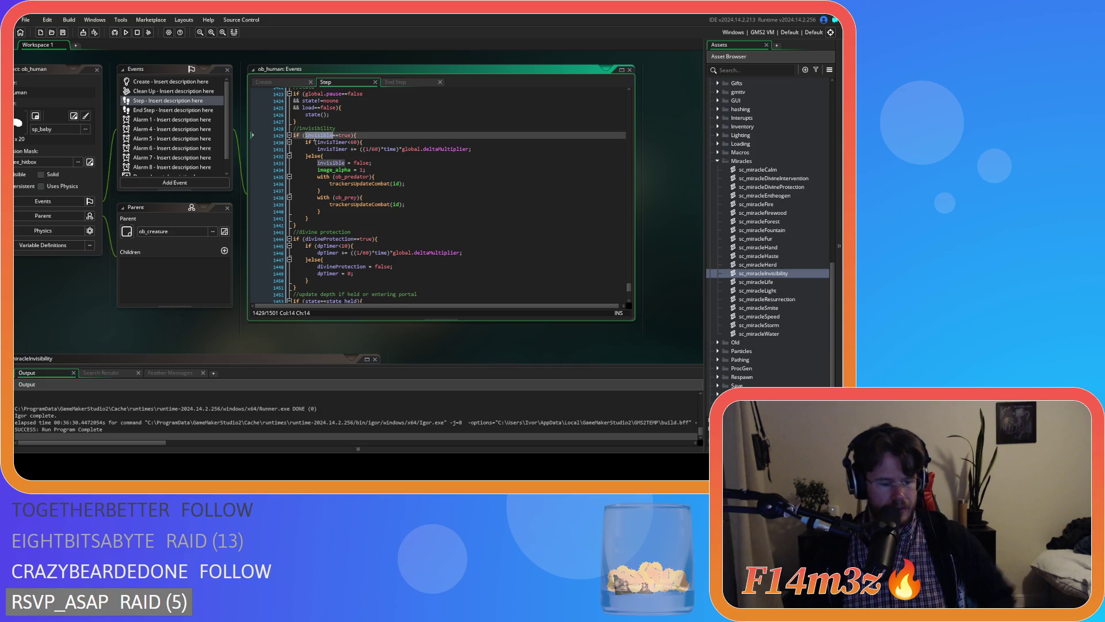
key("ctrl+f")
left_click(274, 83)
left_click(244, 116)
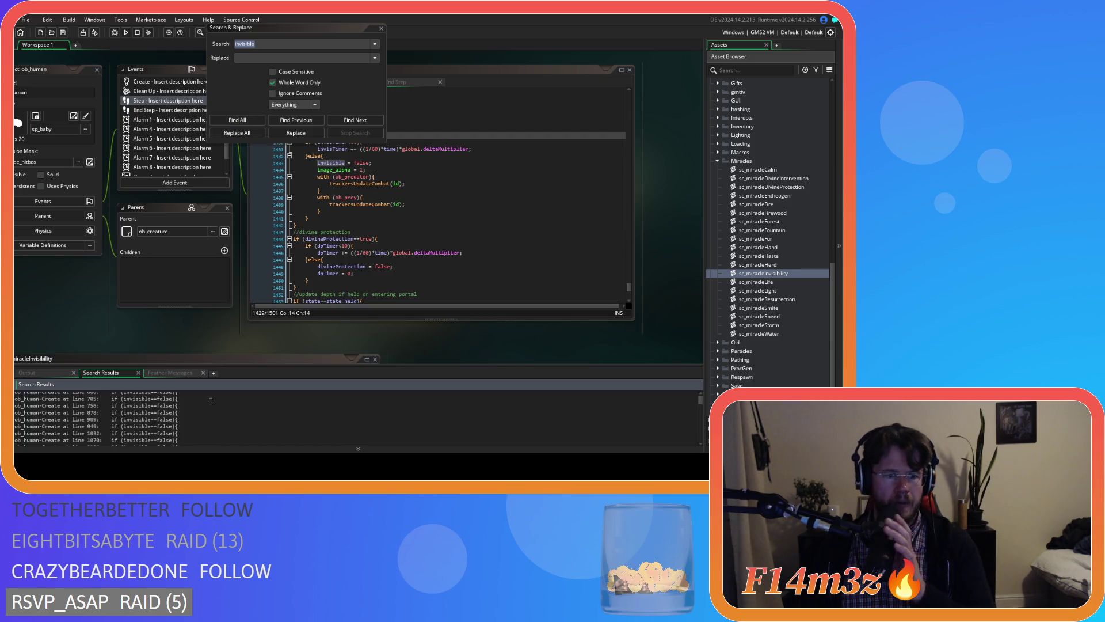
Step: Scroll through the 220 whole-word 'invisible' matches in Search Results
scroll(211, 401, "down", 5)
scroll(210, 401, "down", 5)
scroll(211, 401, "down", 5)
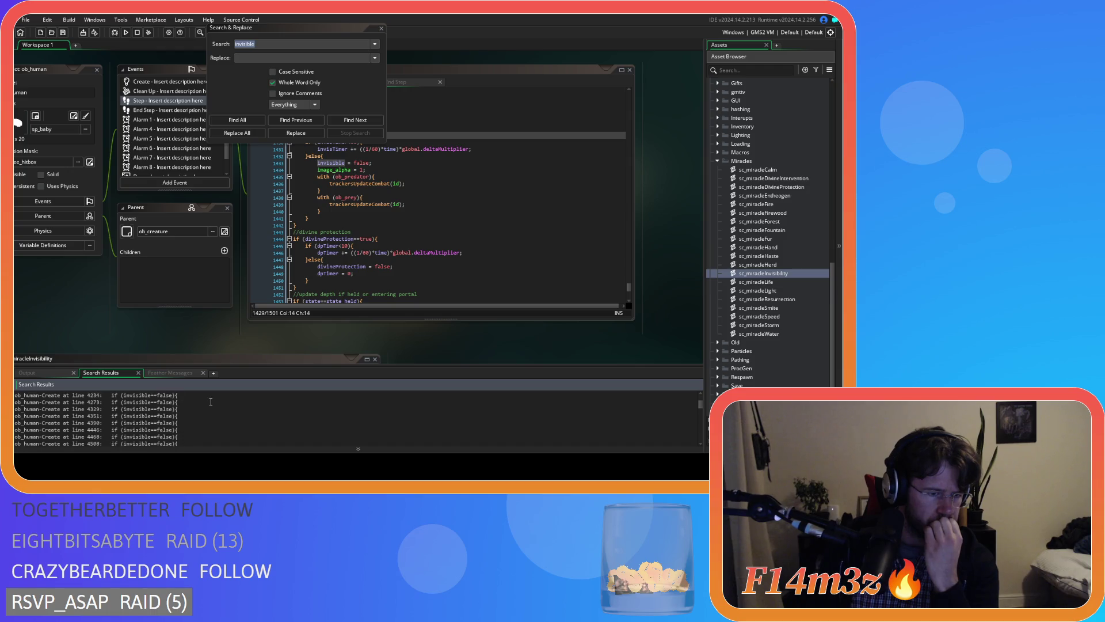
scroll(211, 401, "down", 7)
scroll(211, 402, "down", 2)
scroll(211, 401, "down", 3)
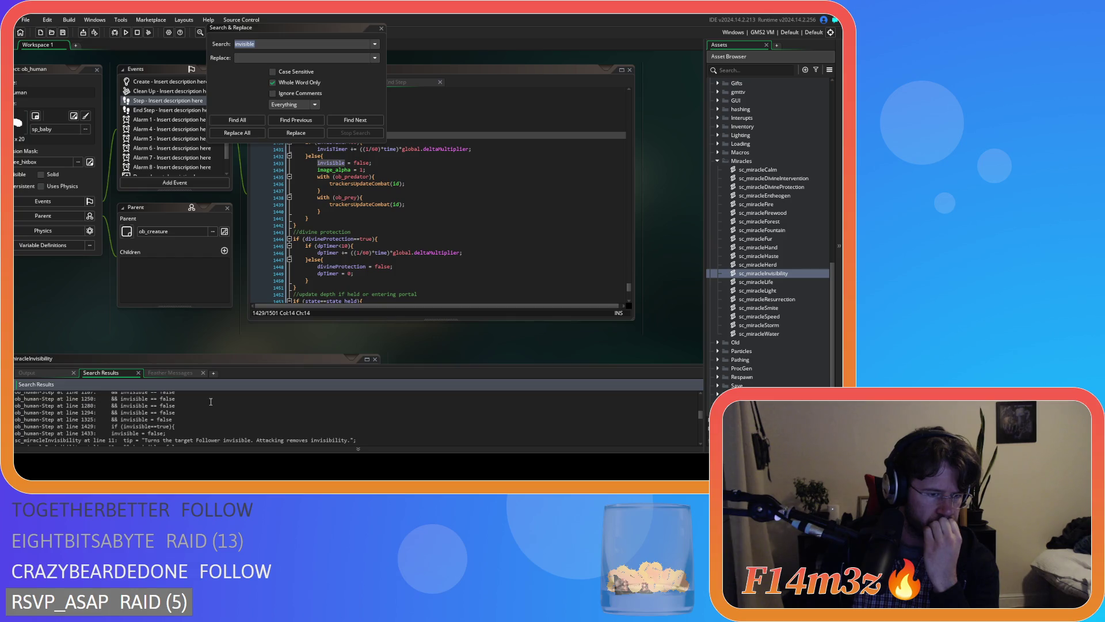
scroll(211, 401, "down", 2)
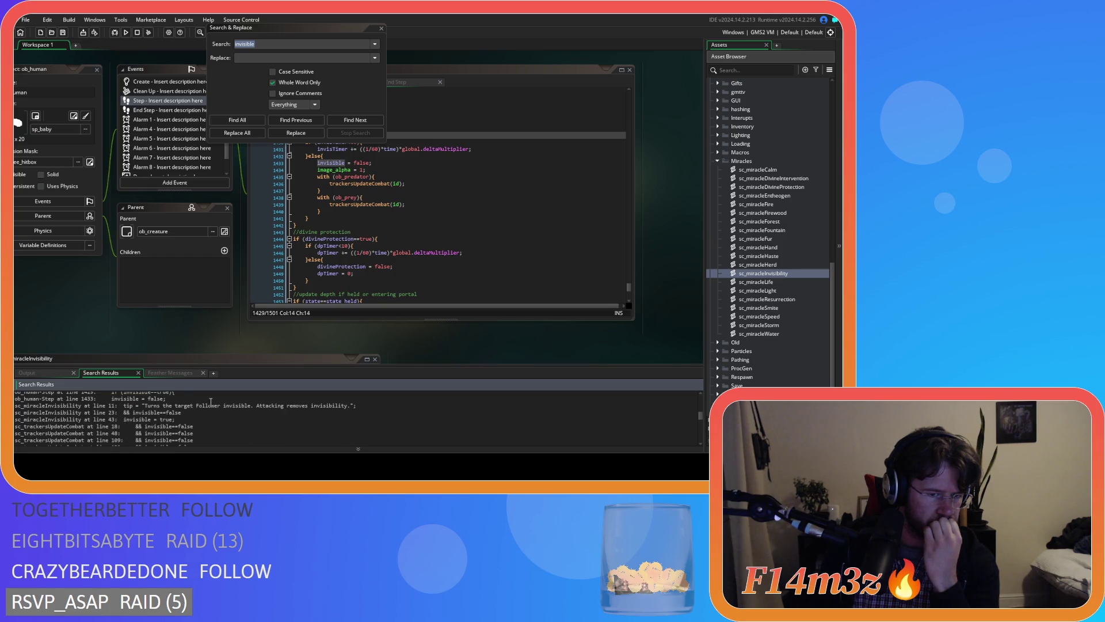
scroll(210, 401, "down", 10)
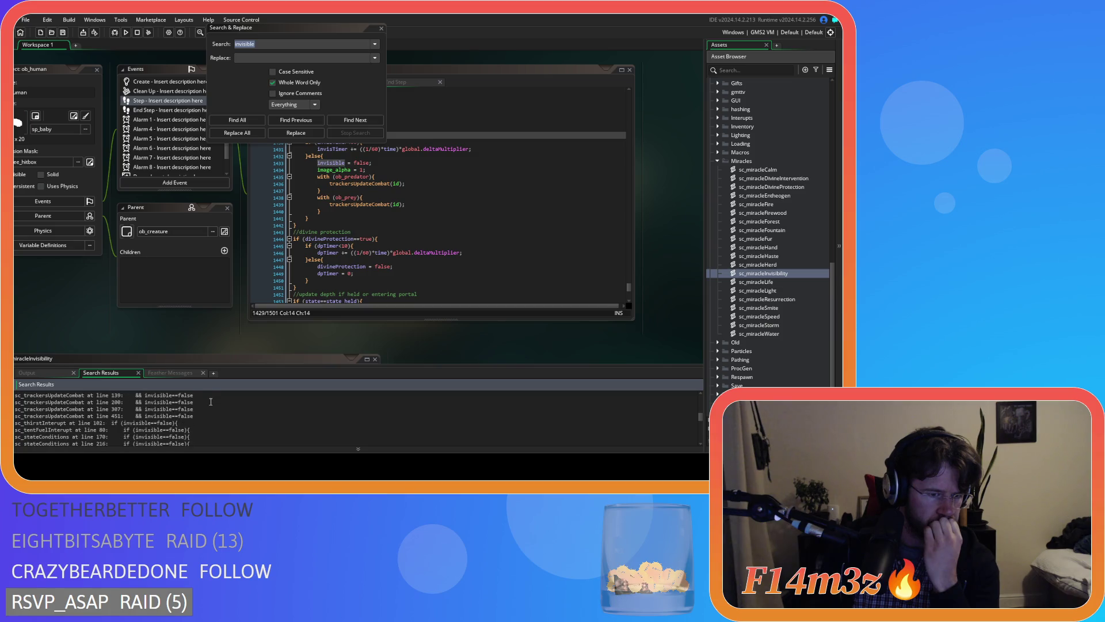
scroll(211, 401, "down", 15)
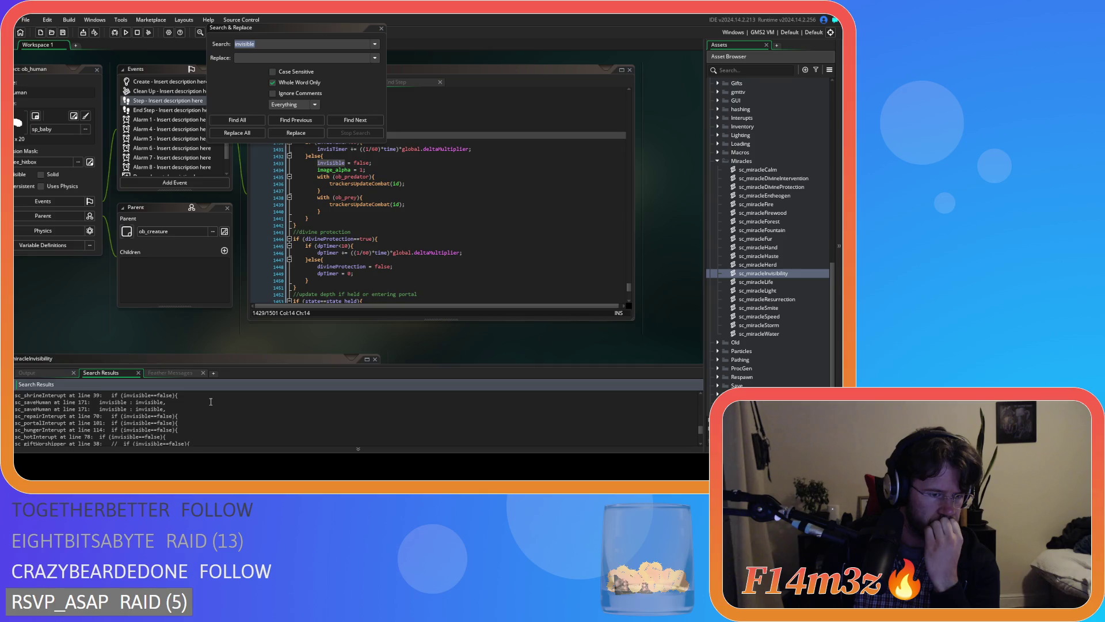
scroll(210, 402, "up", 1)
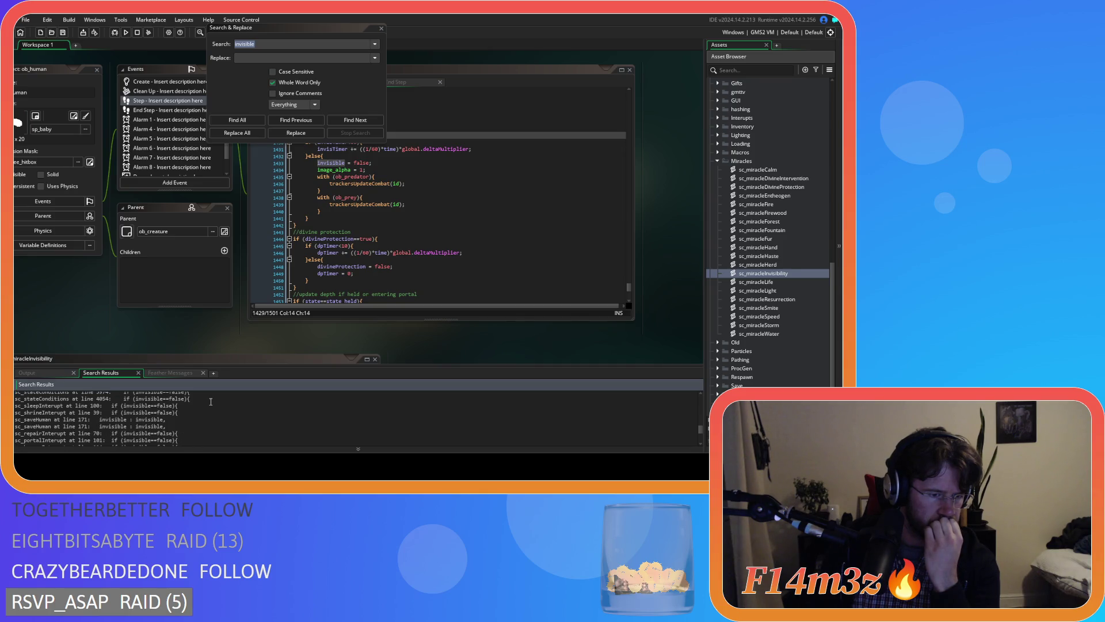
scroll(211, 401, "up", 1)
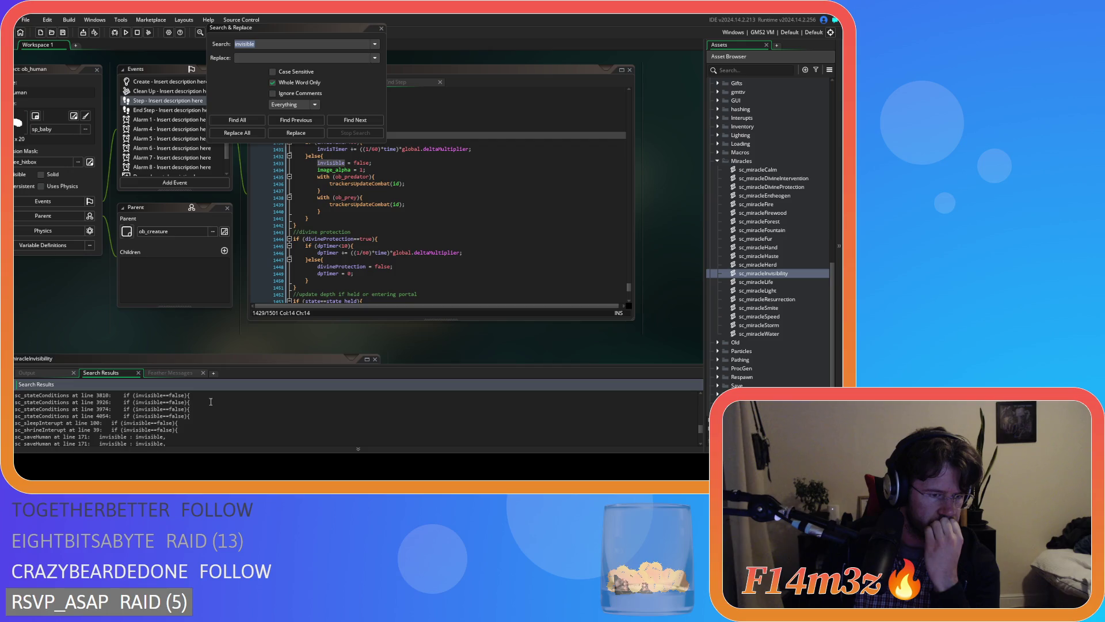
scroll(210, 401, "down", 1)
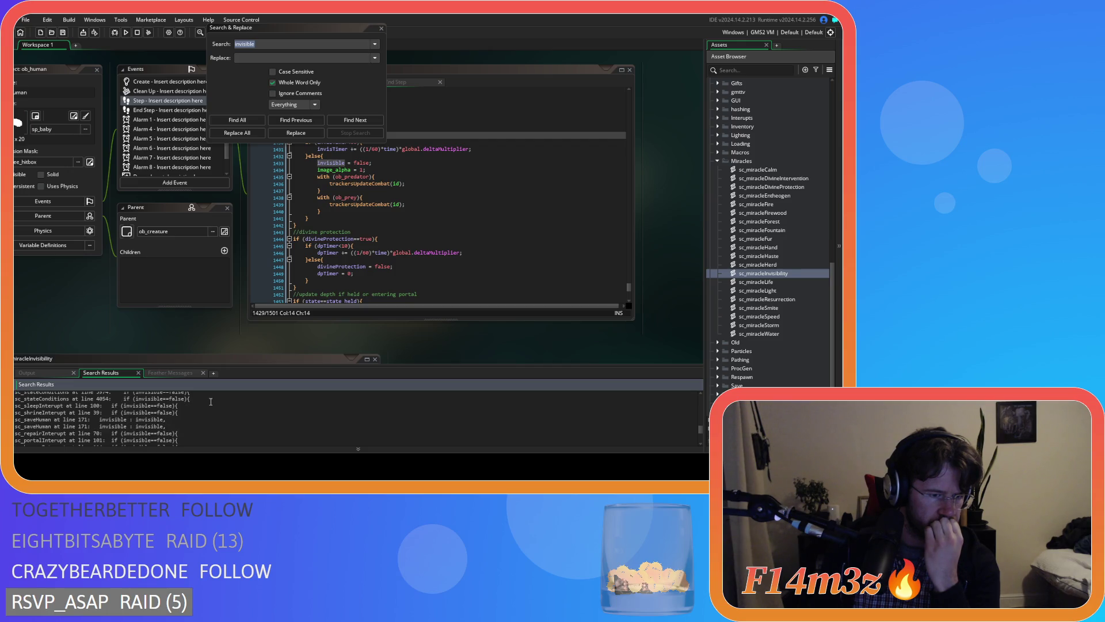
scroll(210, 401, "down", 10)
scroll(211, 401, "down", 15)
scroll(211, 401, "up", 3)
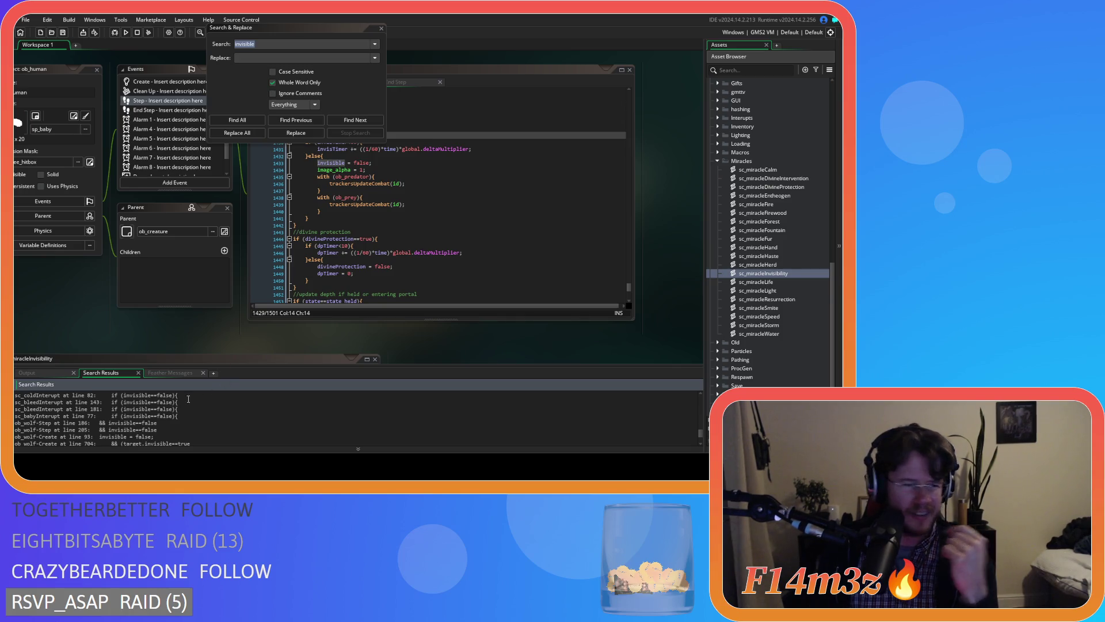
Step: Review the sc_gift scripts' commented-out invisible==false checks, then close the search window
scroll(178, 401, "down", 2)
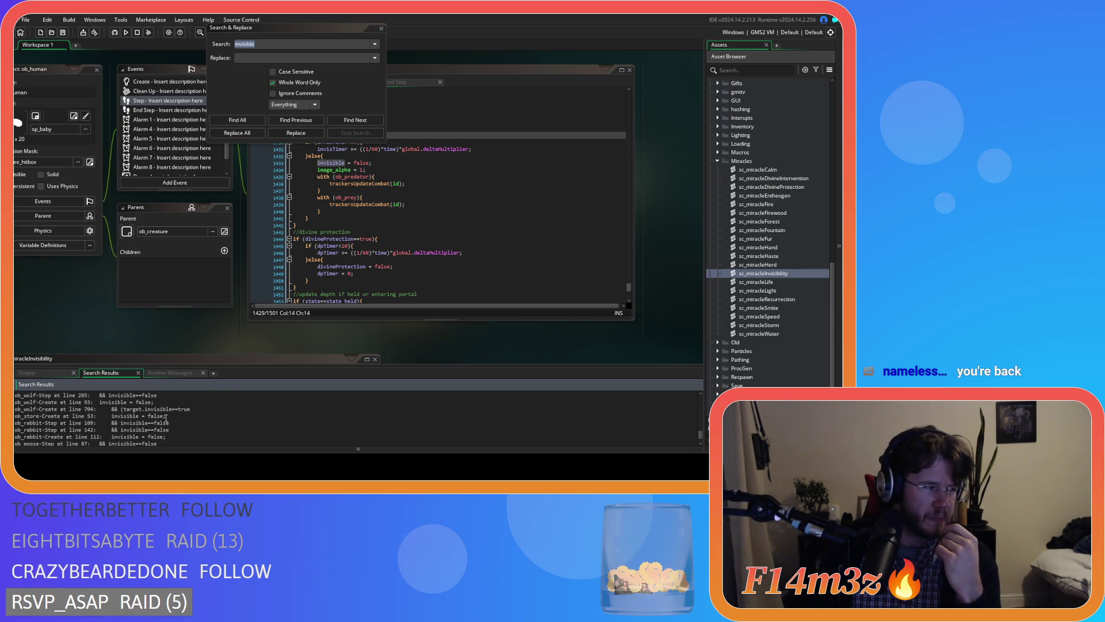
scroll(165, 422, "down", 3)
scroll(153, 428, "down", 3)
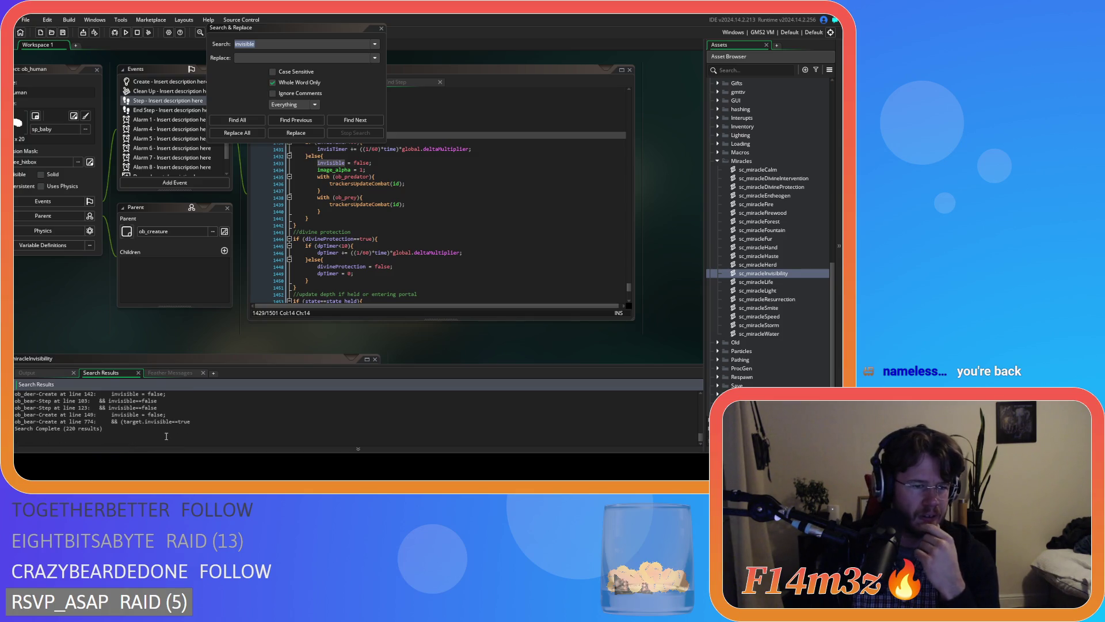
scroll(166, 435, "up", 3)
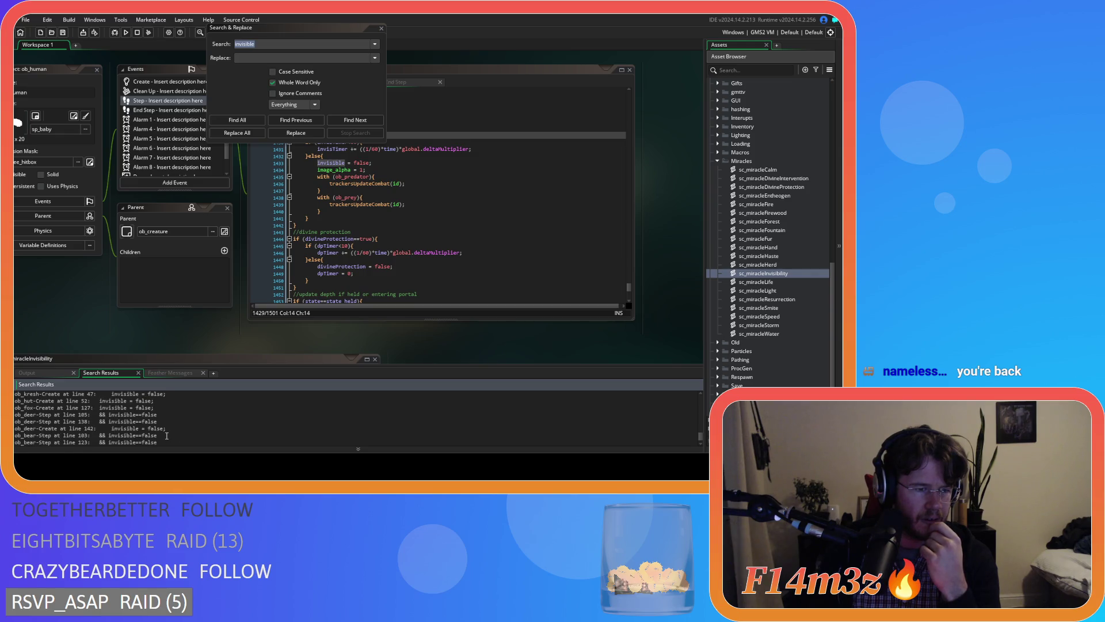
scroll(166, 436, "up", 10)
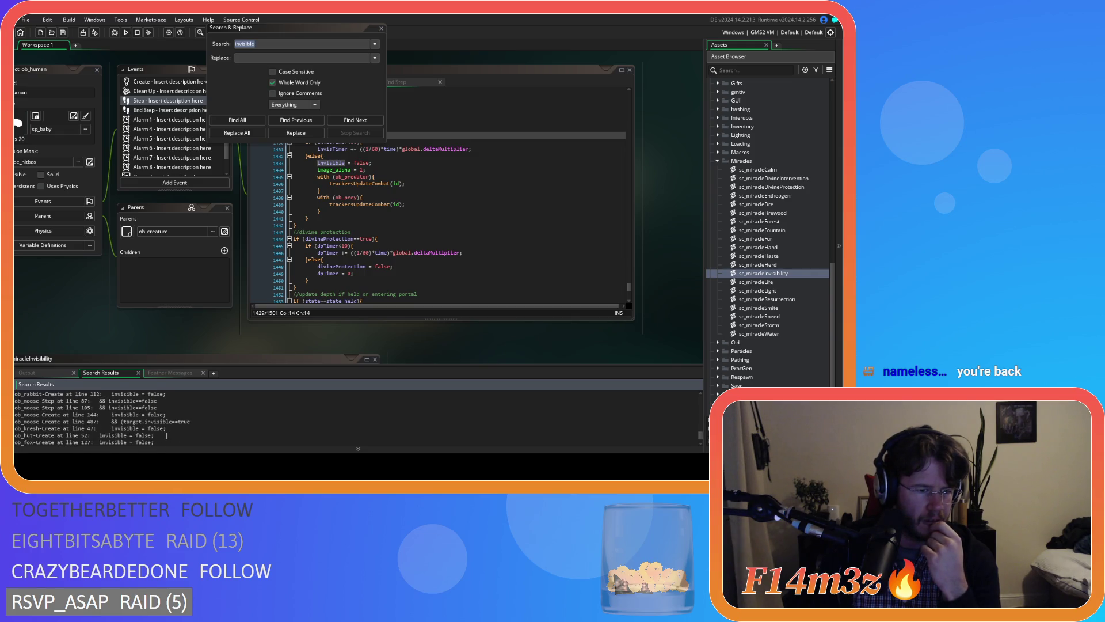
scroll(166, 436, "up", 10)
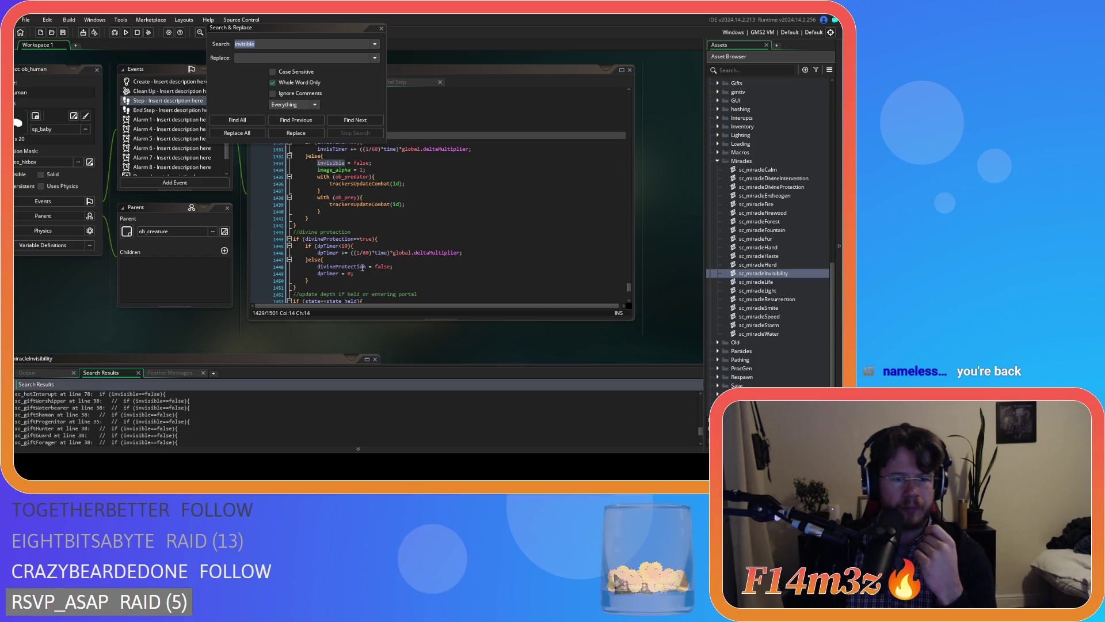
left_click(381, 28)
left_click(397, 156)
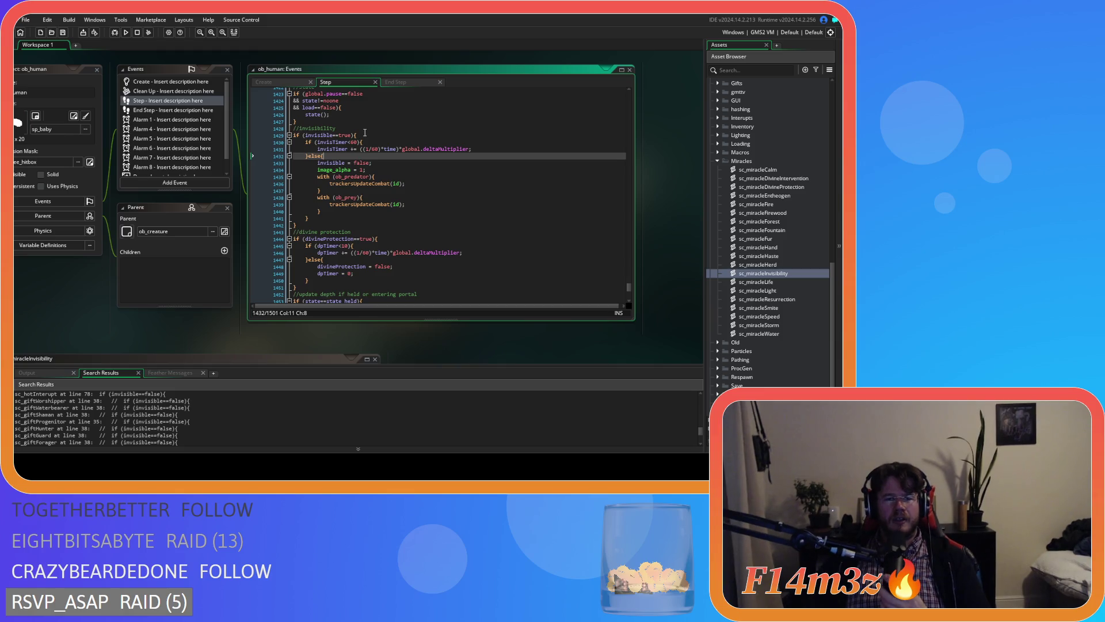
left_click(357, 163)
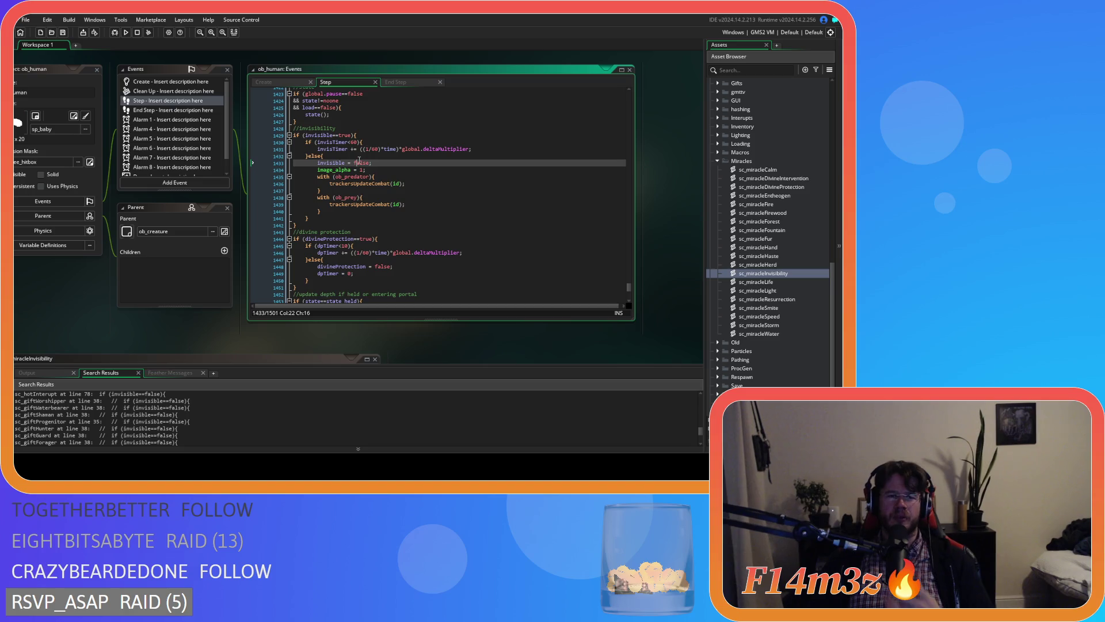
left_click(386, 140)
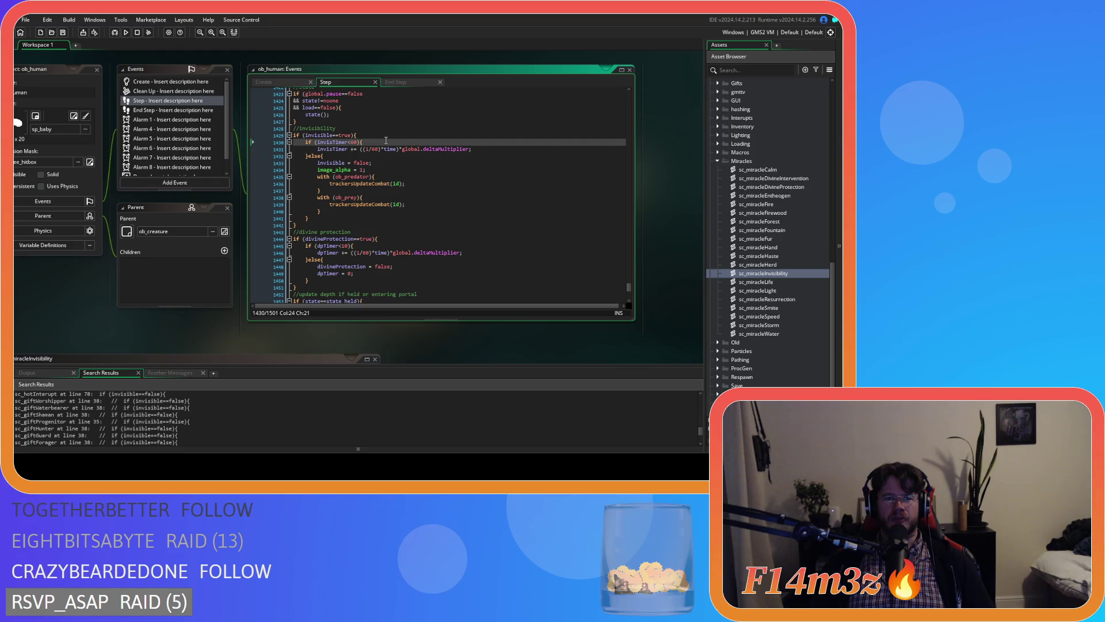
left_click(383, 164)
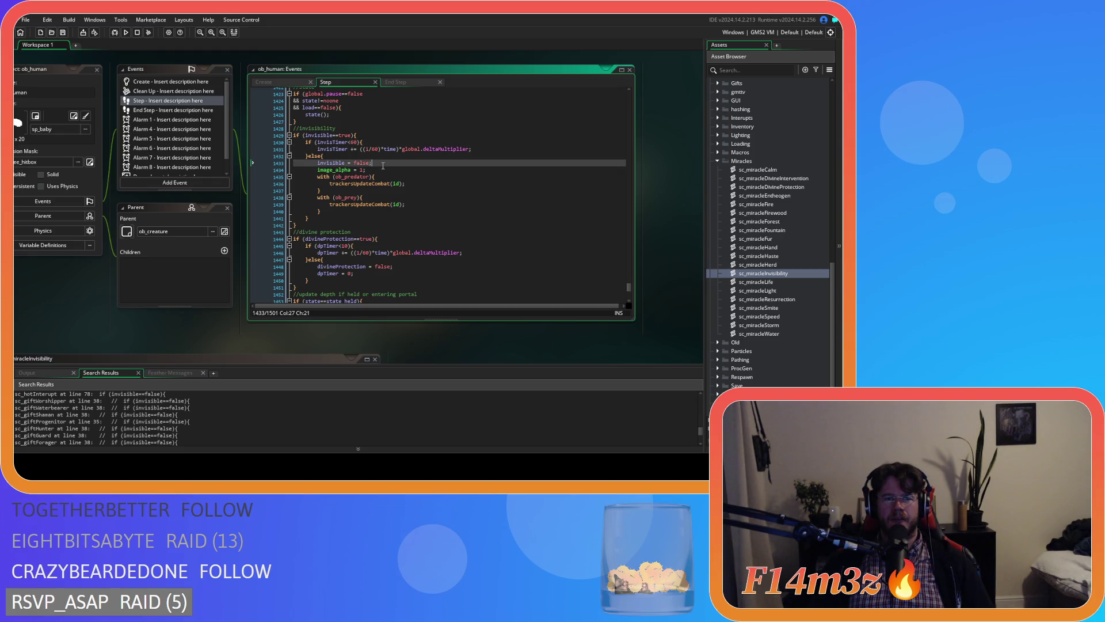
left_click_drag(349, 142, 361, 142)
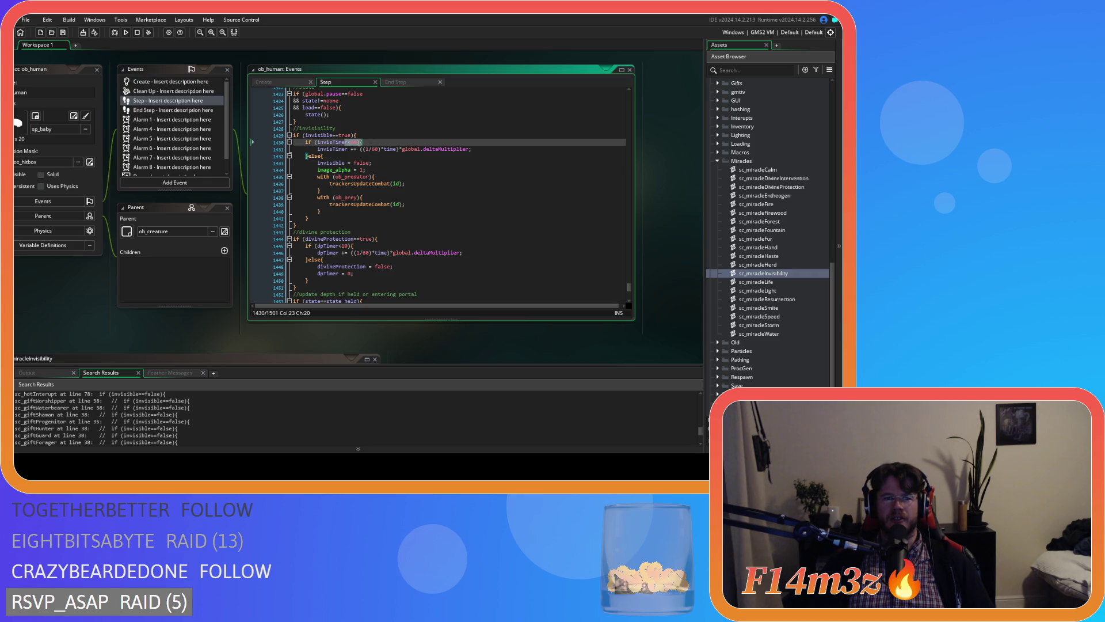
type("10")
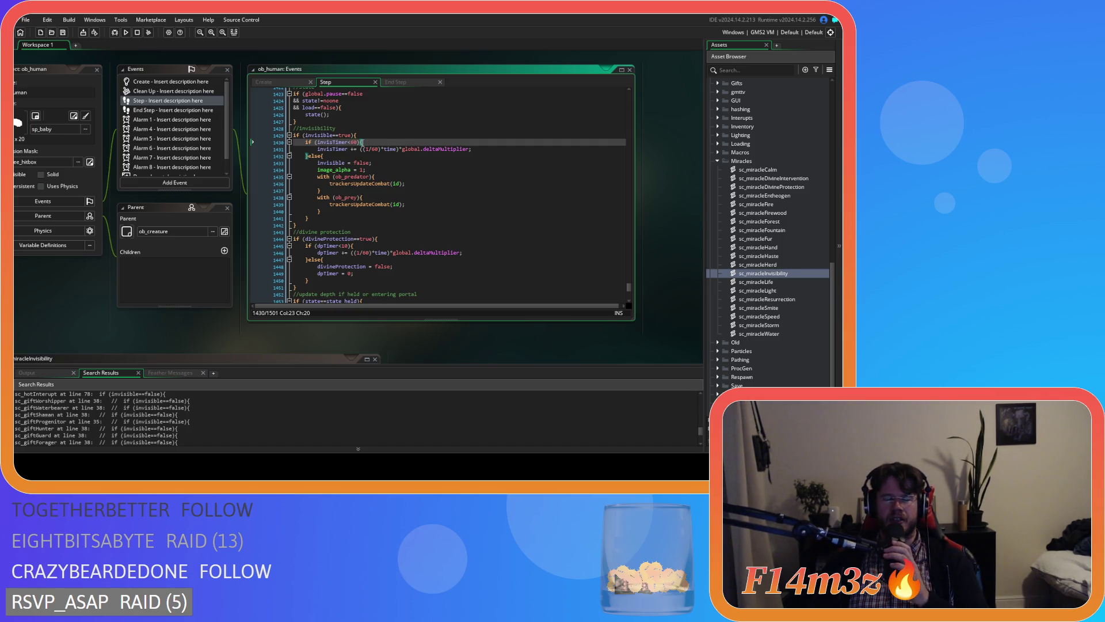
left_click(369, 142)
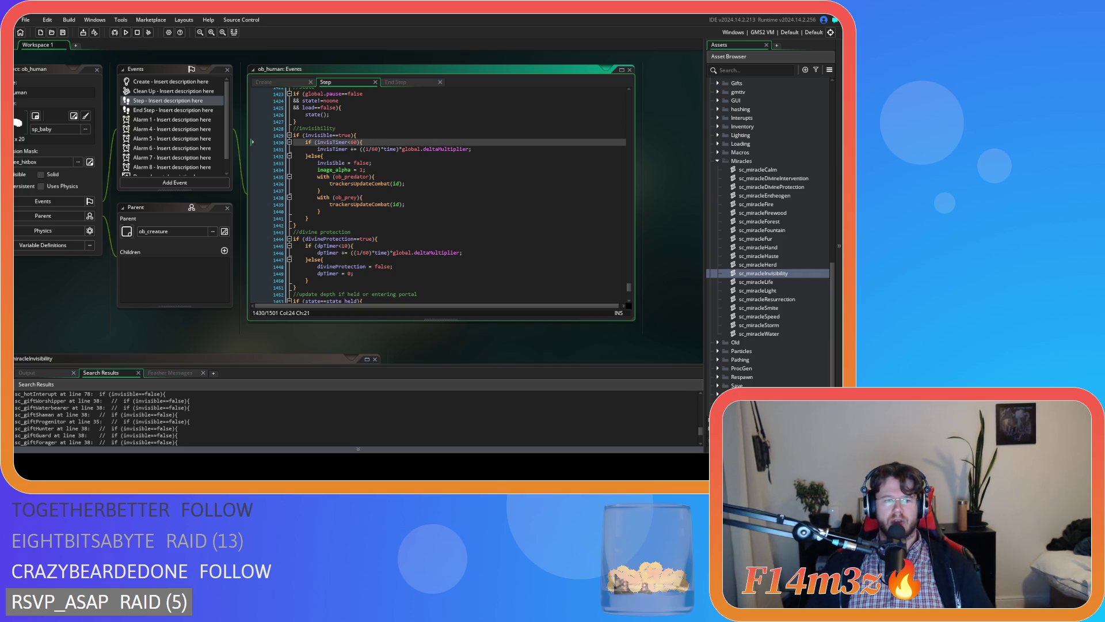
left_click(414, 179)
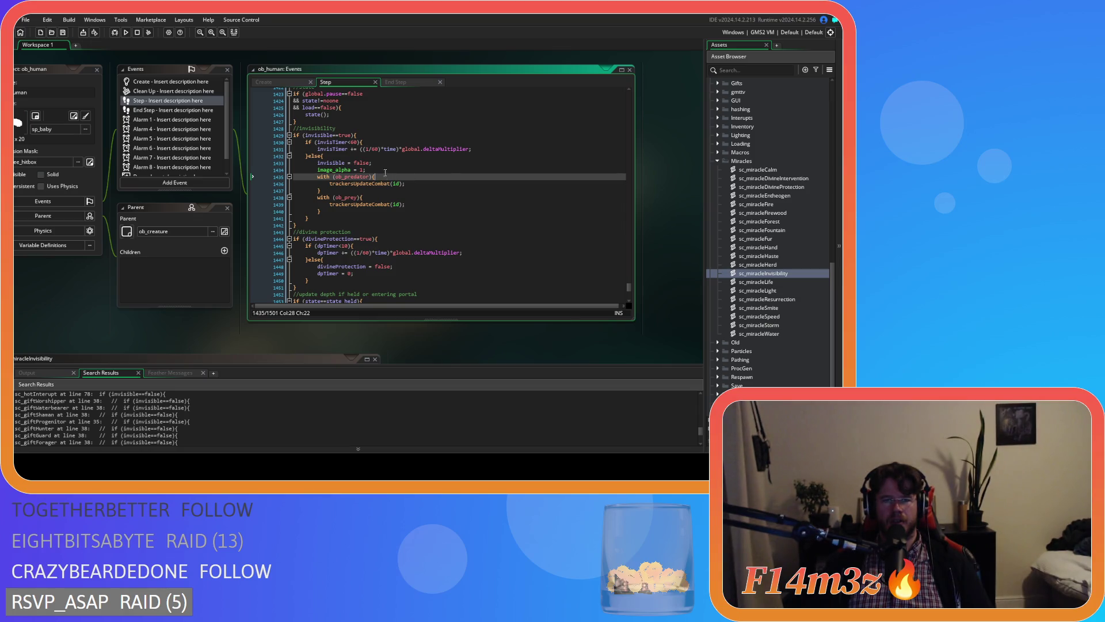
left_click_drag(362, 142, 306, 146)
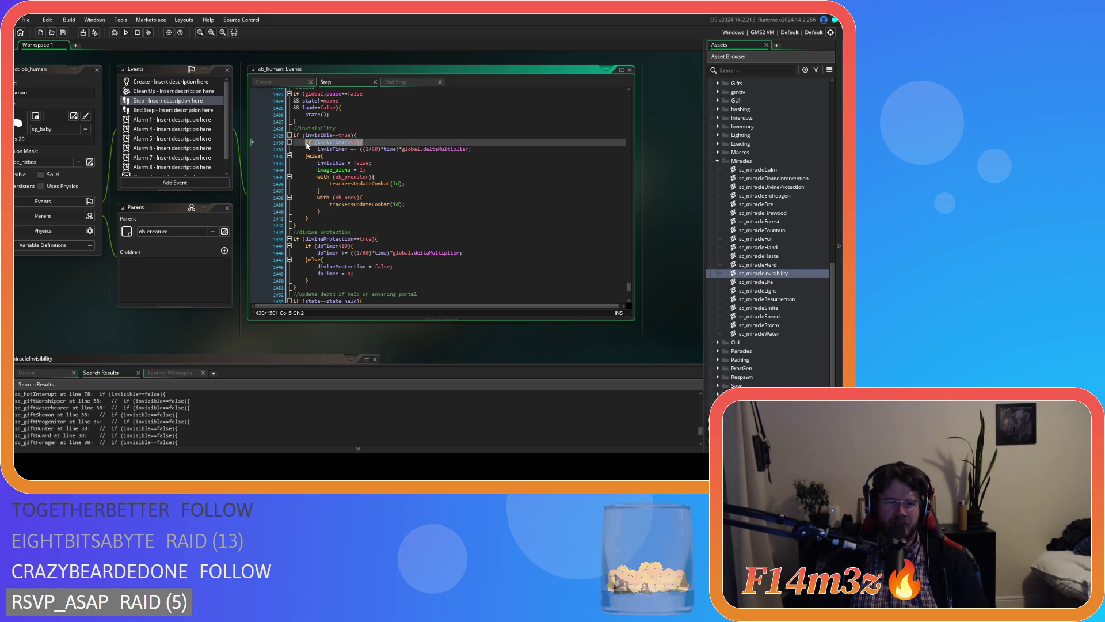
left_click(441, 166)
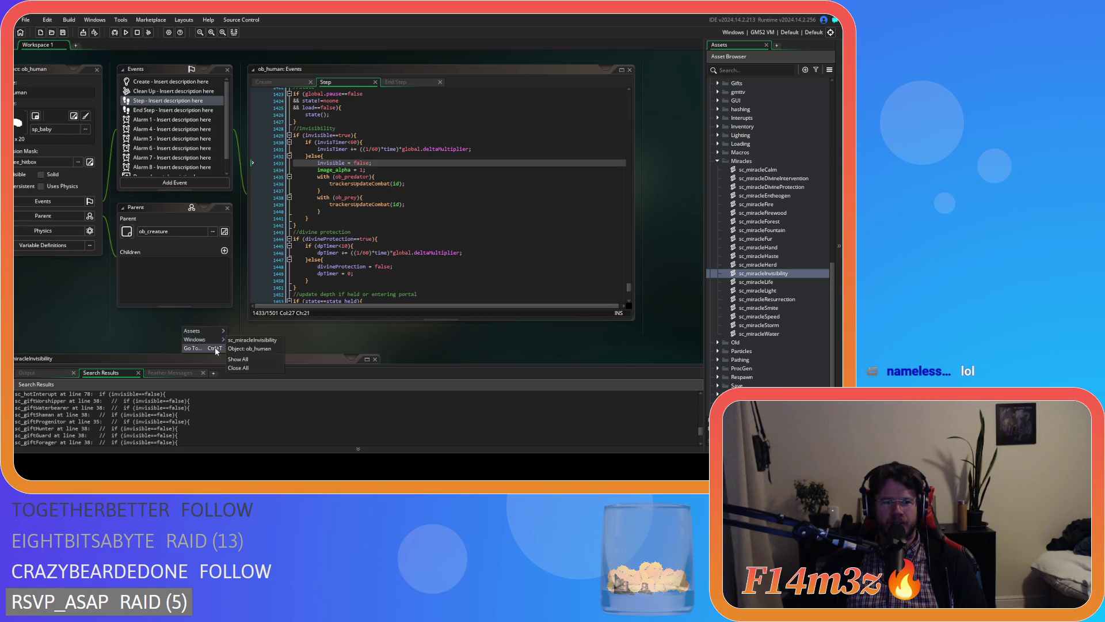
Step: Close all editor windows, fold the Animal and Objects folders, and run the game with F5
key("ctrl+shift+c")
key("ctrl+shift+w")
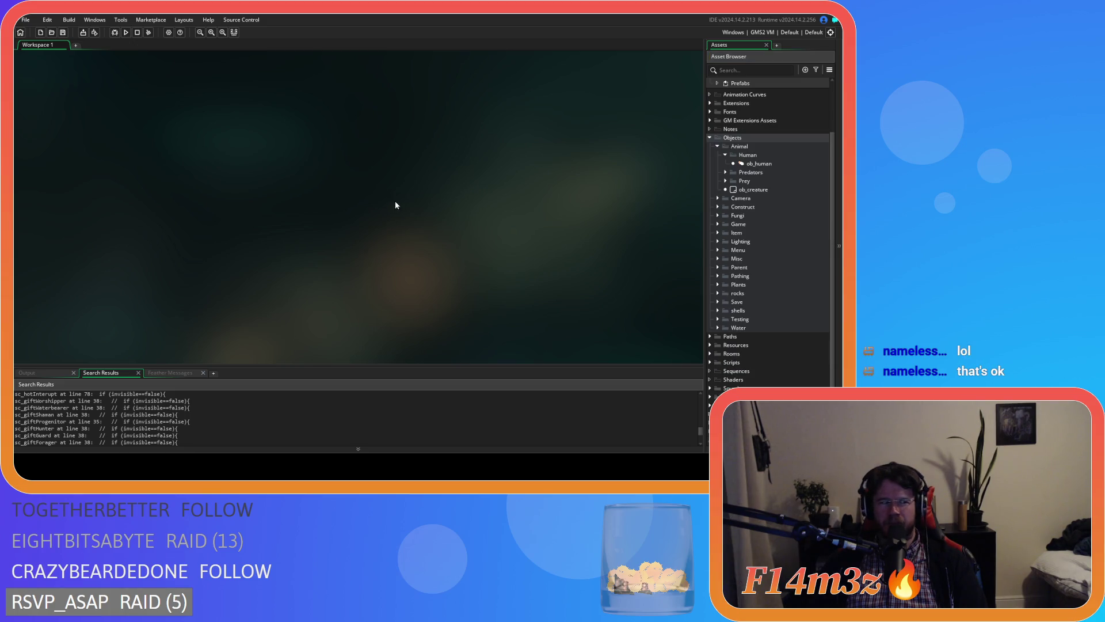
scroll(730, 158, "up", 2)
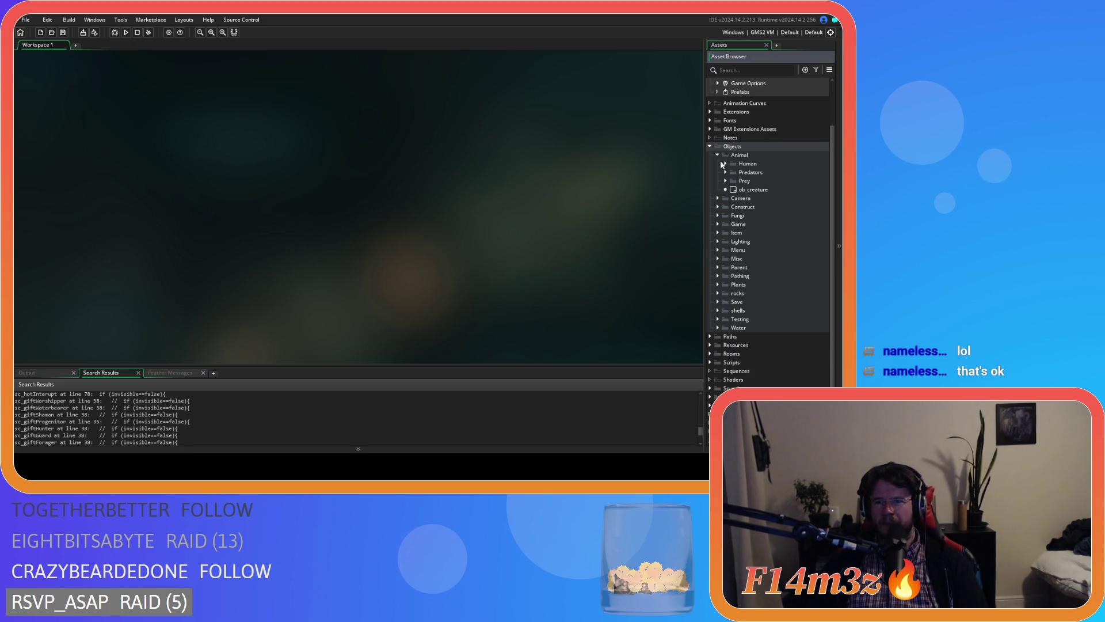
left_click(717, 162)
left_click(710, 182)
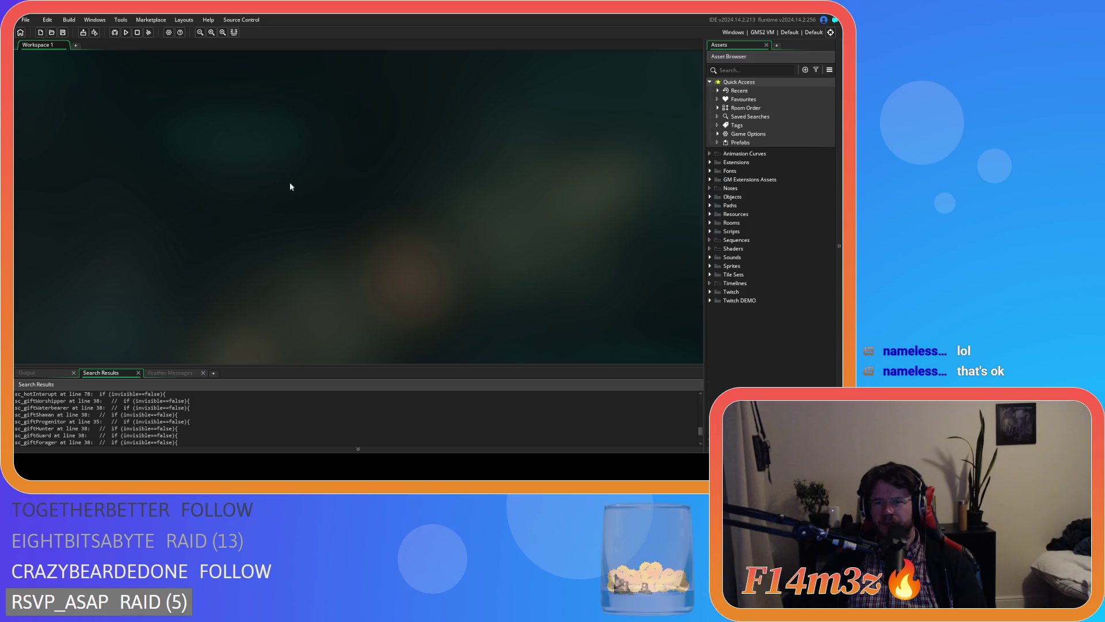
key("F5")
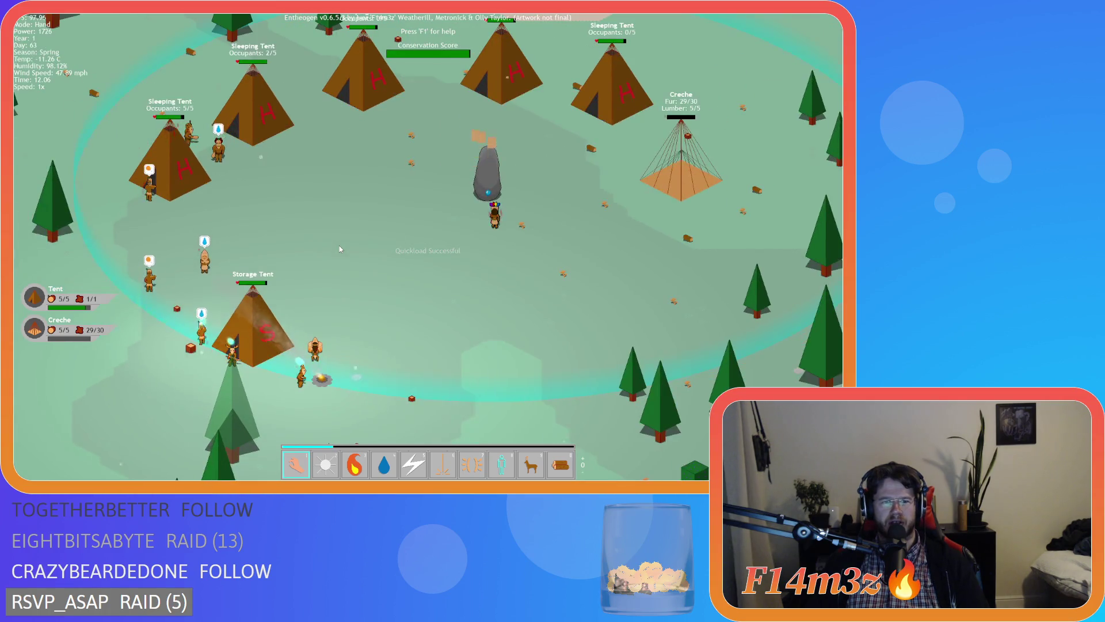
Step: Quit the running Entheogen test with Escape and confirm with Y
key("Escape")
key("y")
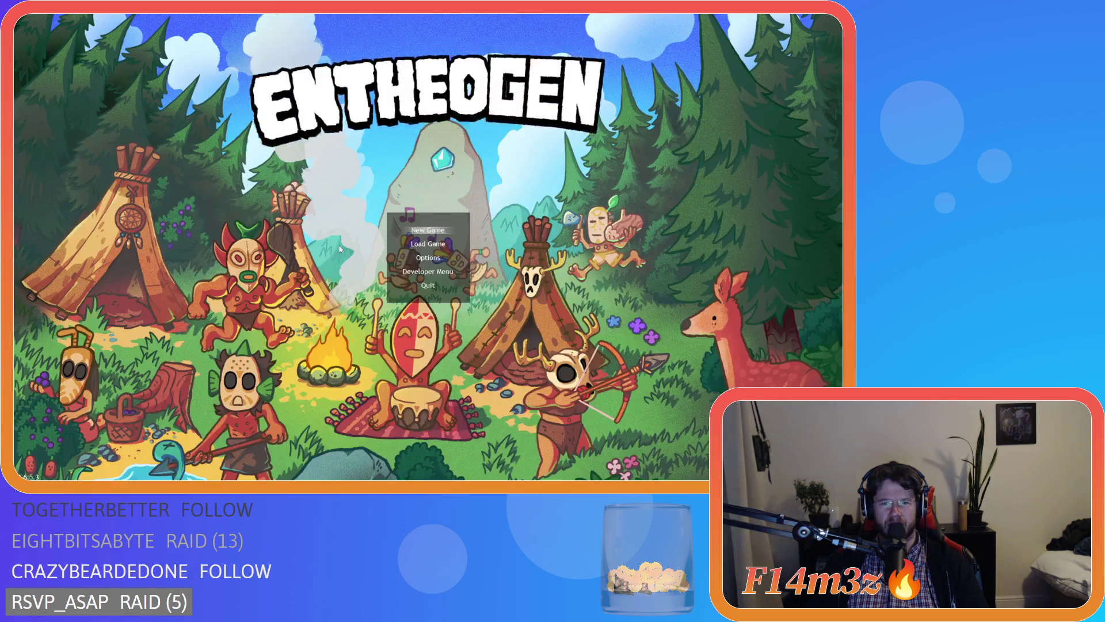
left_click(710, 197)
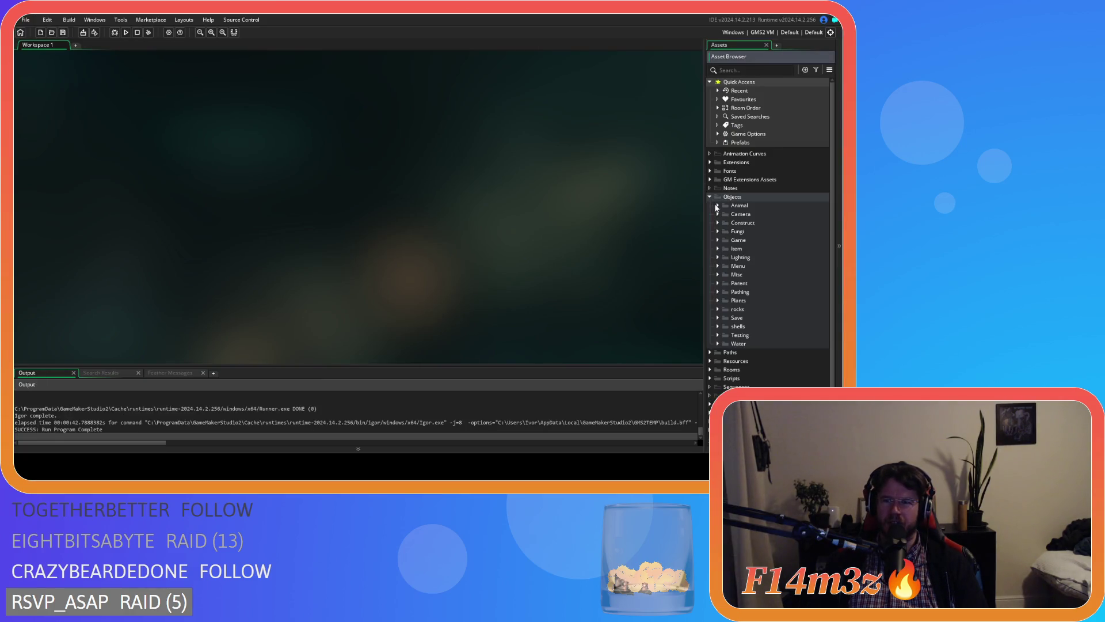
Step: Open the ob_human object editor from Objects > Animal > Human
left_click(717, 206)
left_click(725, 215)
left_click(738, 223)
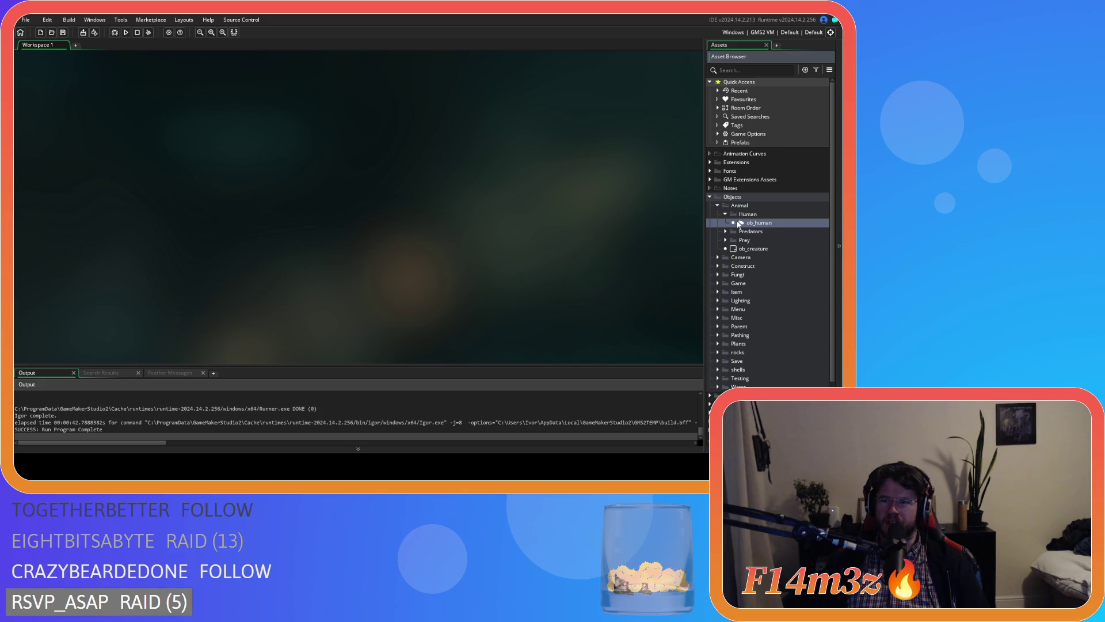
double_click(739, 223)
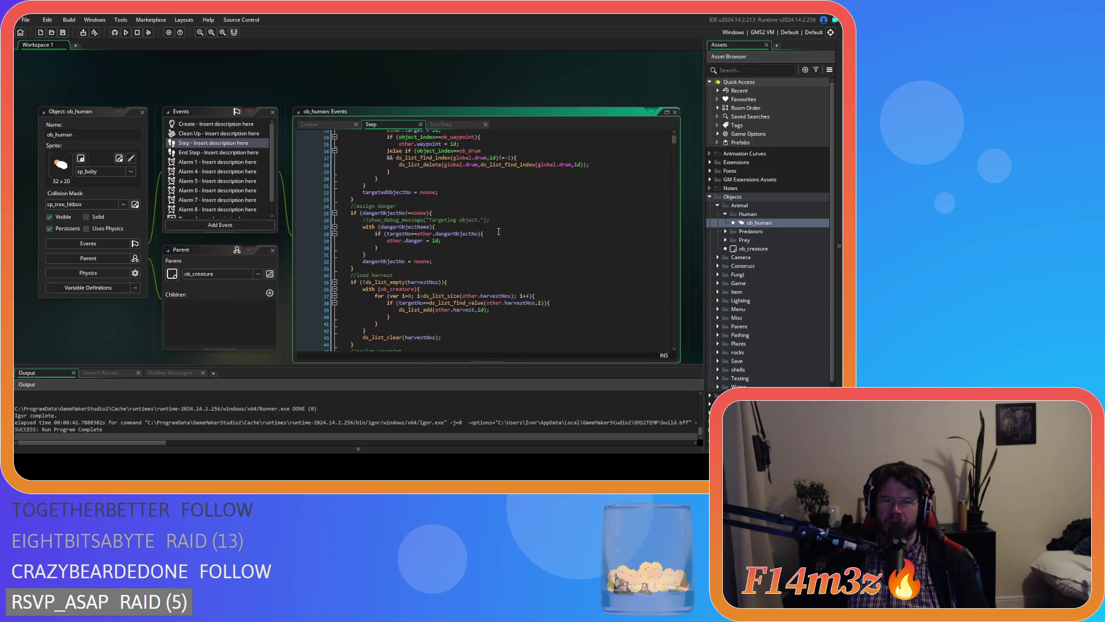
left_click(498, 233)
scroll(501, 218, "down", 1)
Step: Find 'invisible' in the Step code and reach the timer block's 'invisible = false' line
key("ctrl+f")
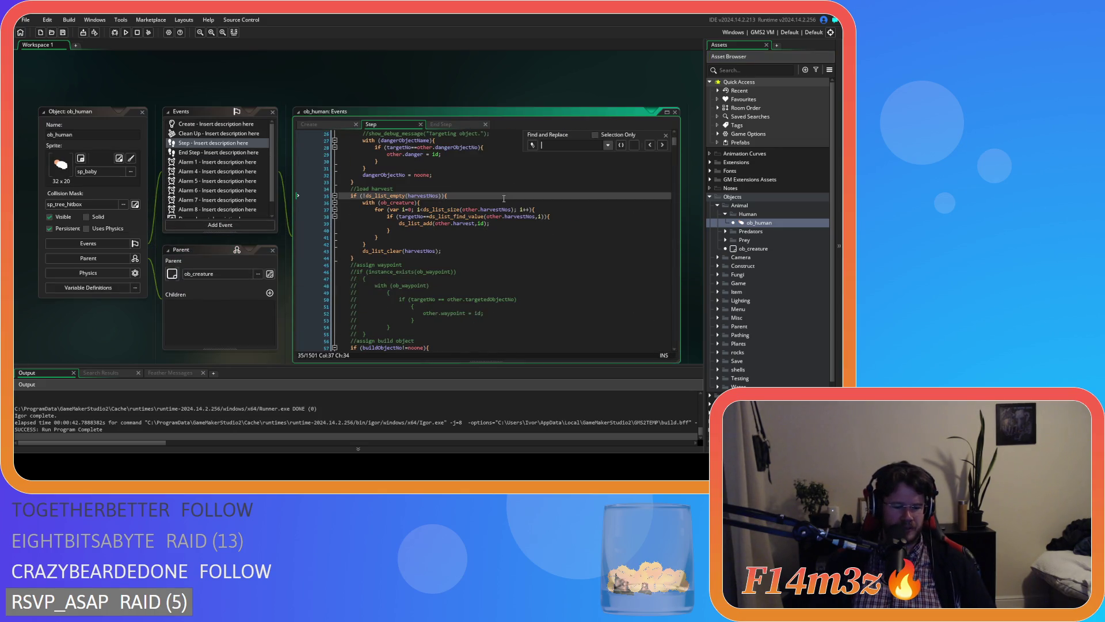
type("in")
key("BackSpace")
scroll(504, 198, "down", 2)
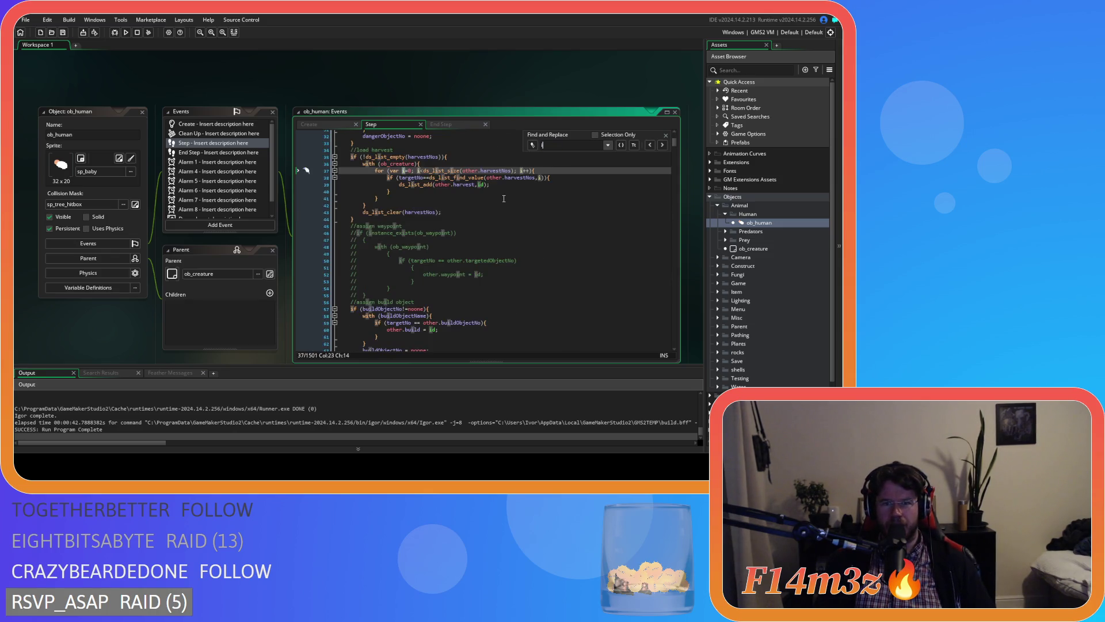
type("nvisi")
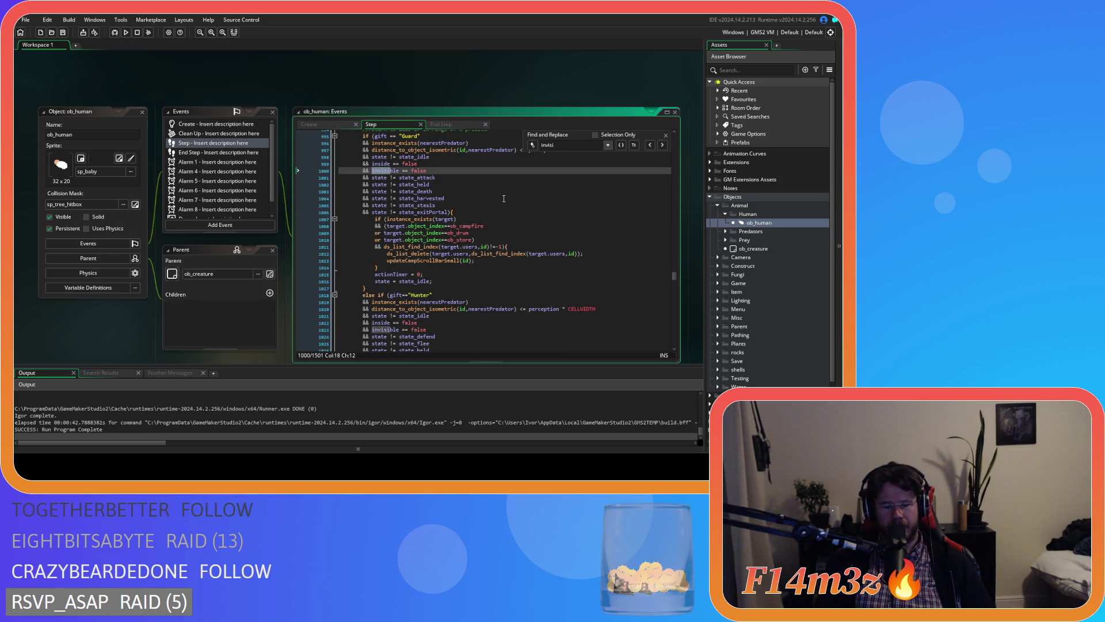
type("ble")
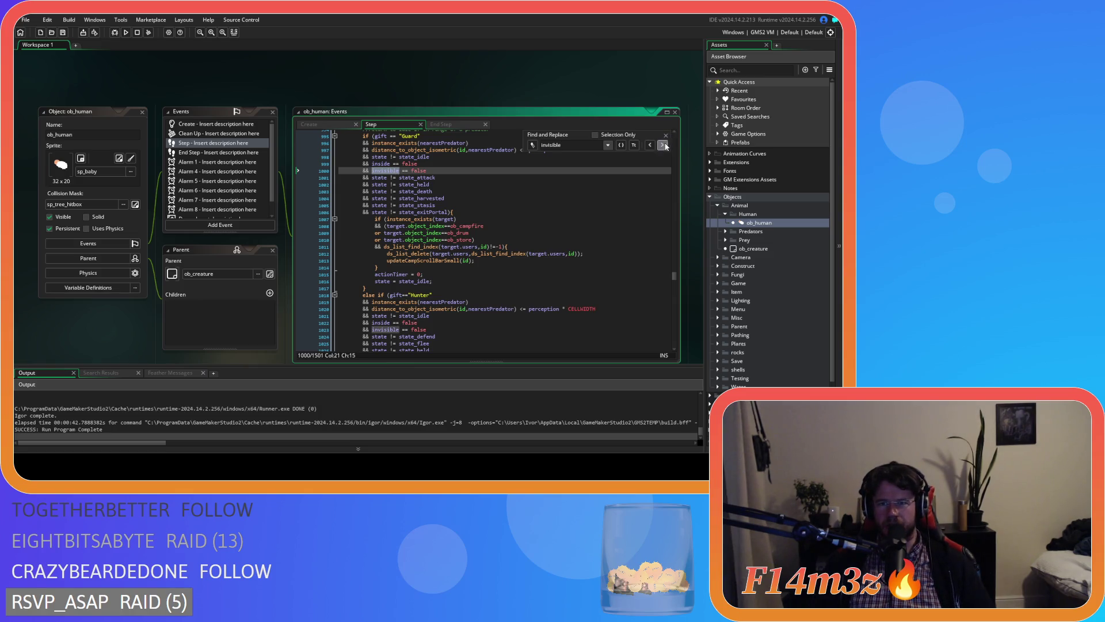
left_click(663, 146)
left_click(663, 145)
left_click(664, 146)
left_click(664, 146)
left_click(664, 146)
left_click(664, 146)
left_click(664, 146)
left_click(620, 219)
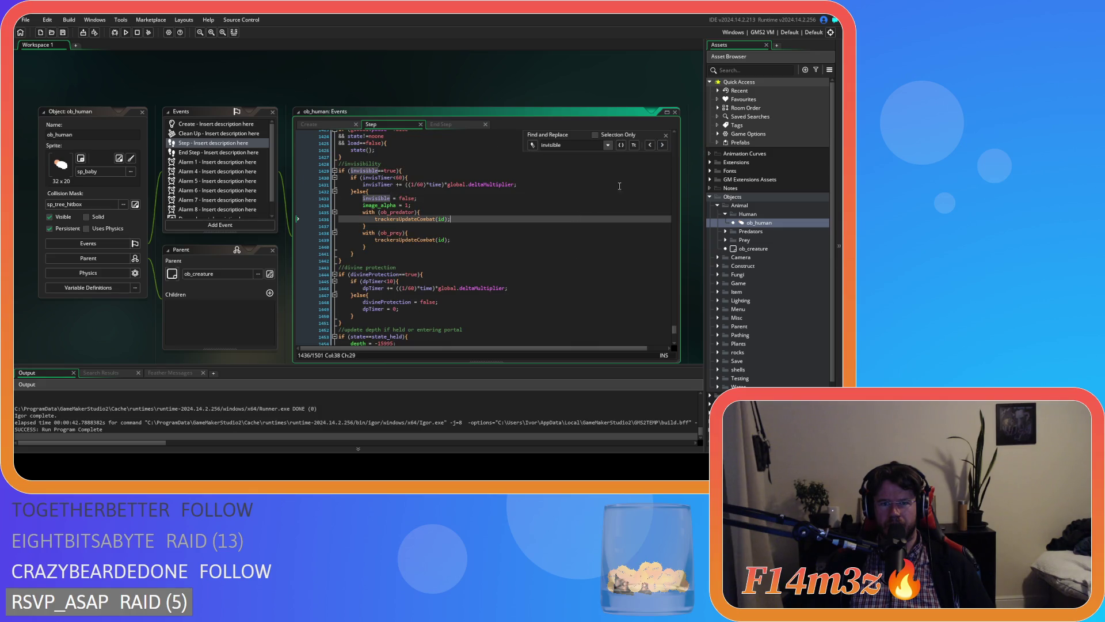
left_click(665, 135)
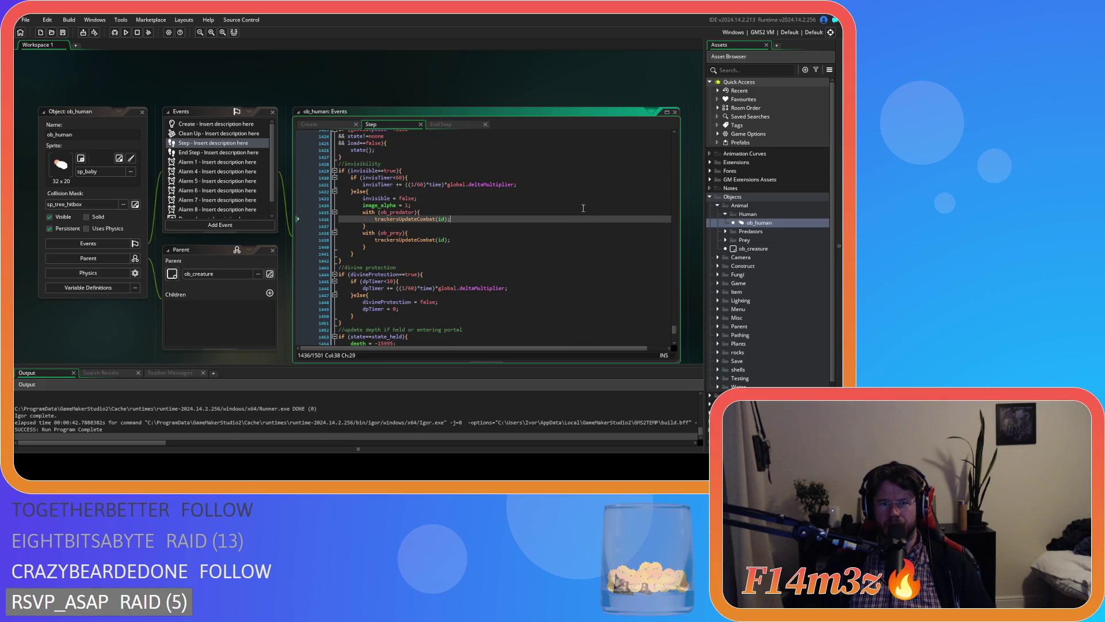
left_click(546, 198)
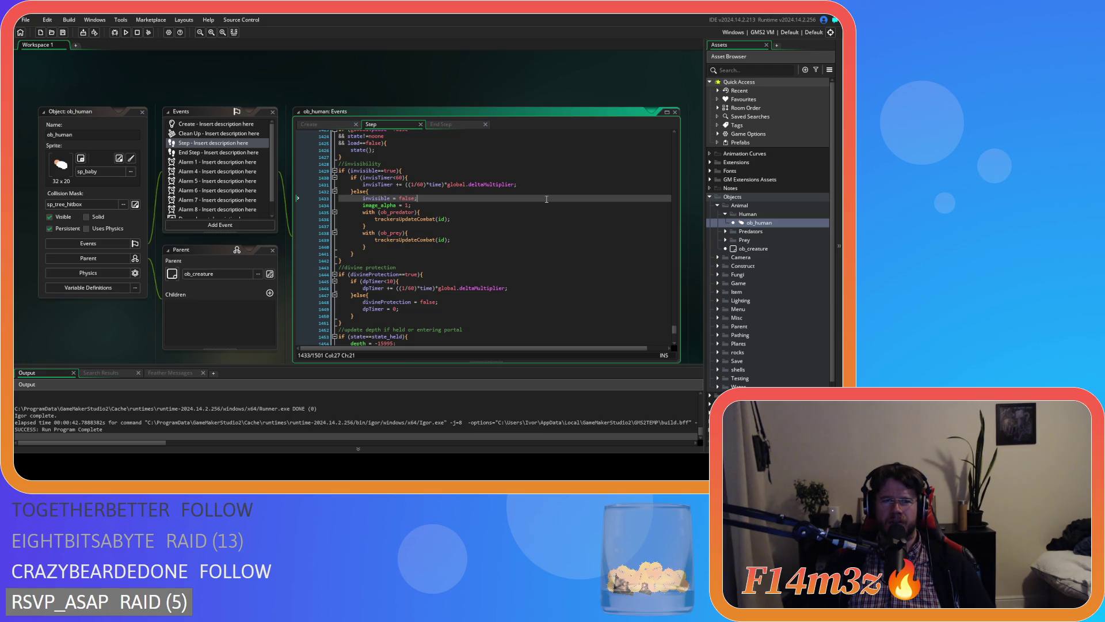
Step: Add 'invisTimer = 0;' after 'invisible = false;' in ob_human's Step code and save
double_click(377, 185)
key("ctrl+c")
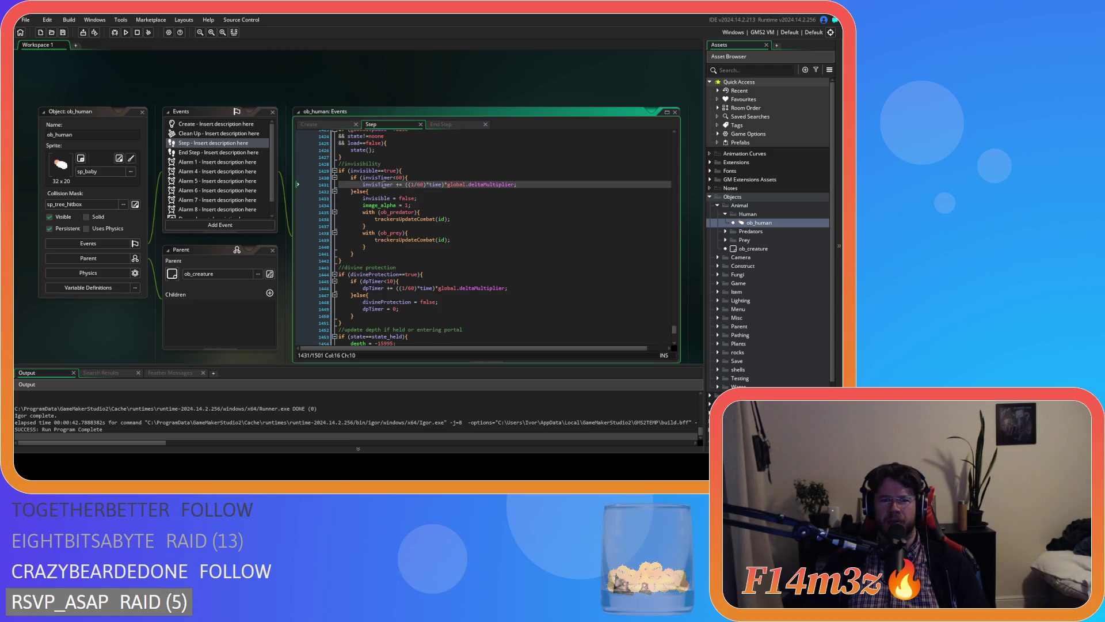
left_click(430, 198)
key("Return")
key("ctrl+v")
key("space")
type("= 0")
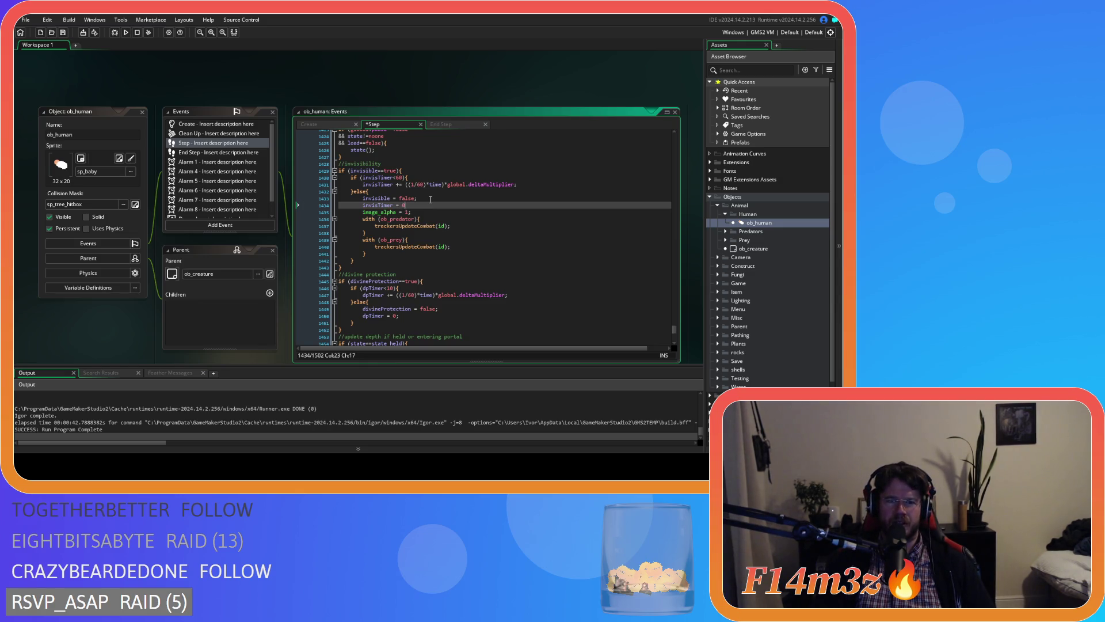
type("/;.")
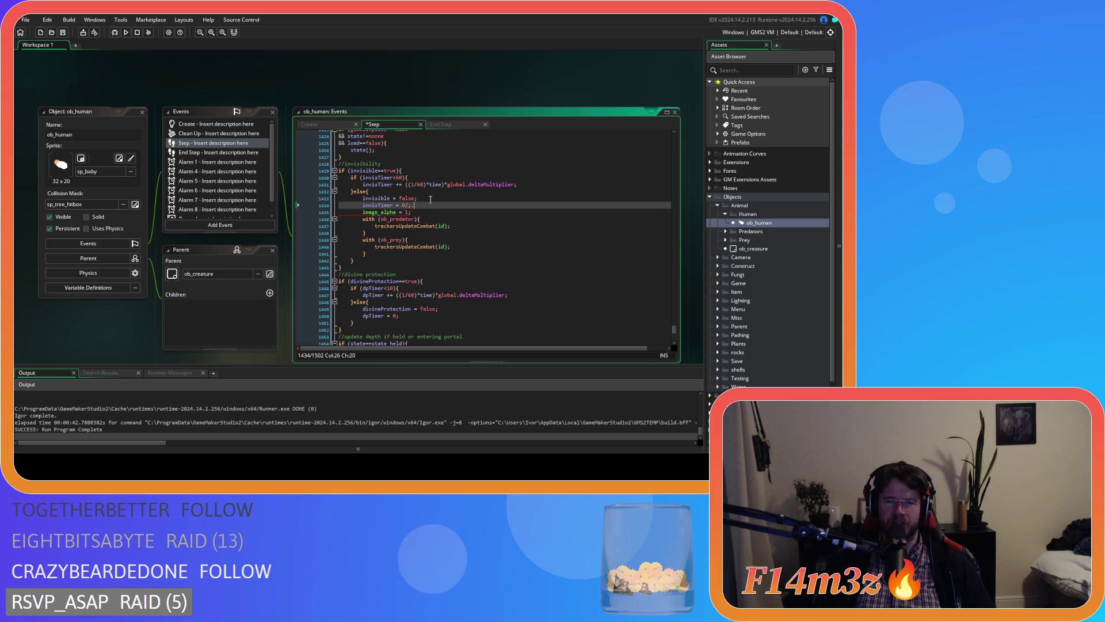
key("BackSpace")
key("BackSpace")
key("BackSpace")
type(";")
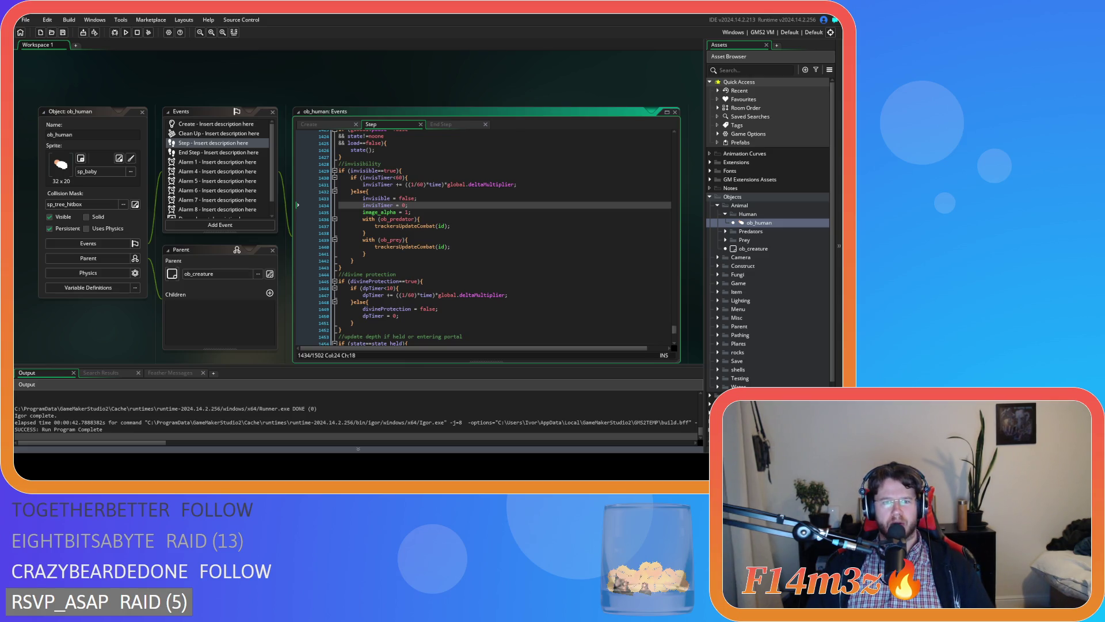
left_click(352, 260)
left_click(64, 35)
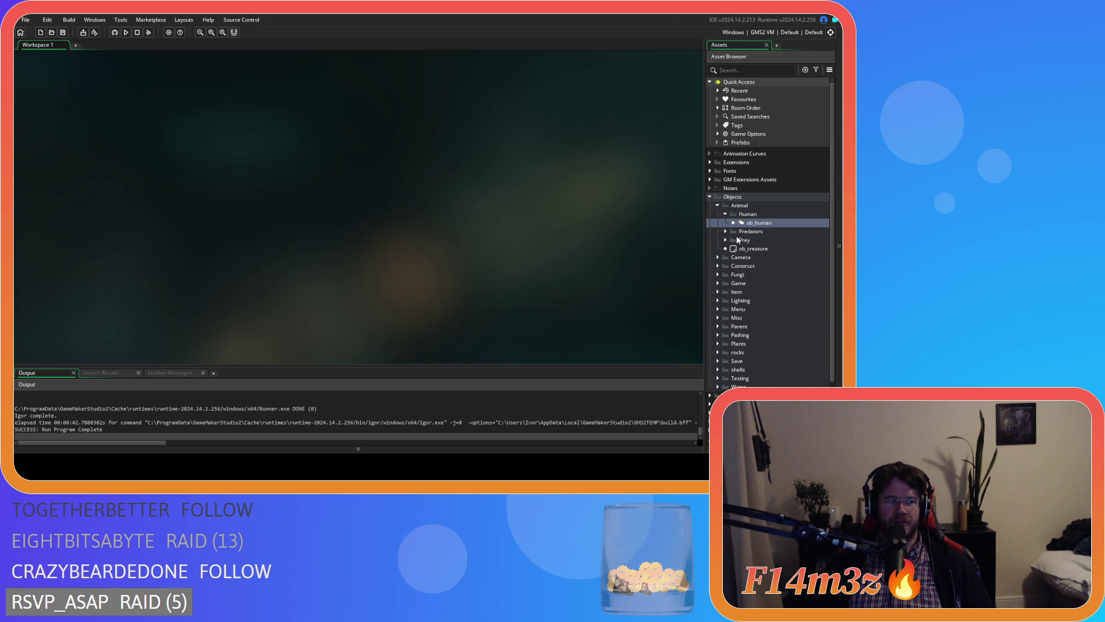
Step: Fold the Human and Objects folders, run the rebuilt game, and pick the Invisibility miracle (8)
left_click(726, 214)
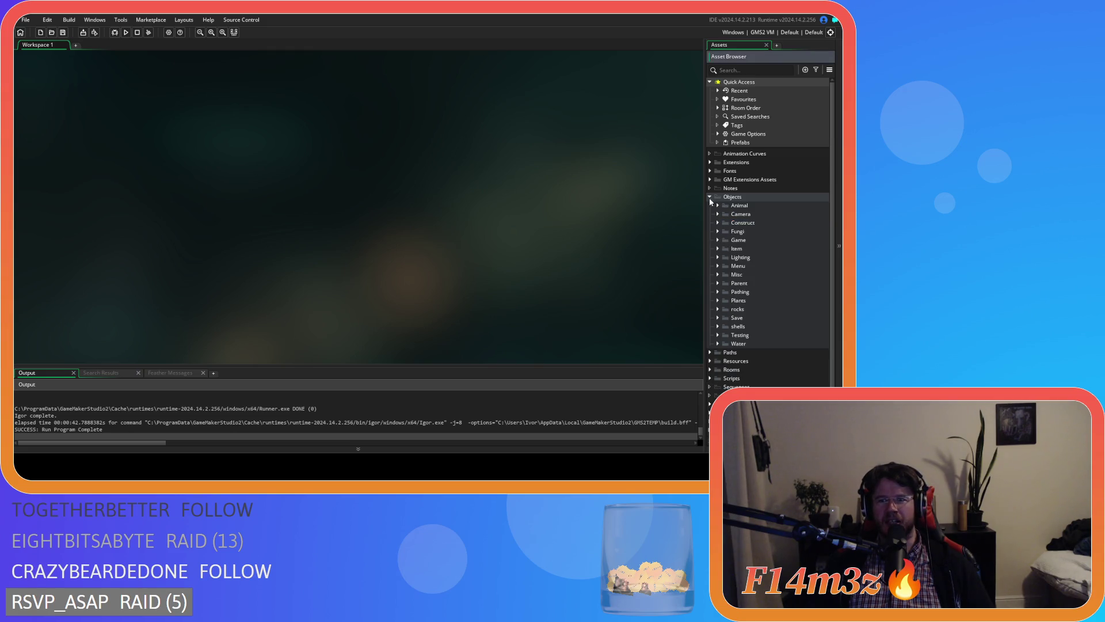
left_click(710, 197)
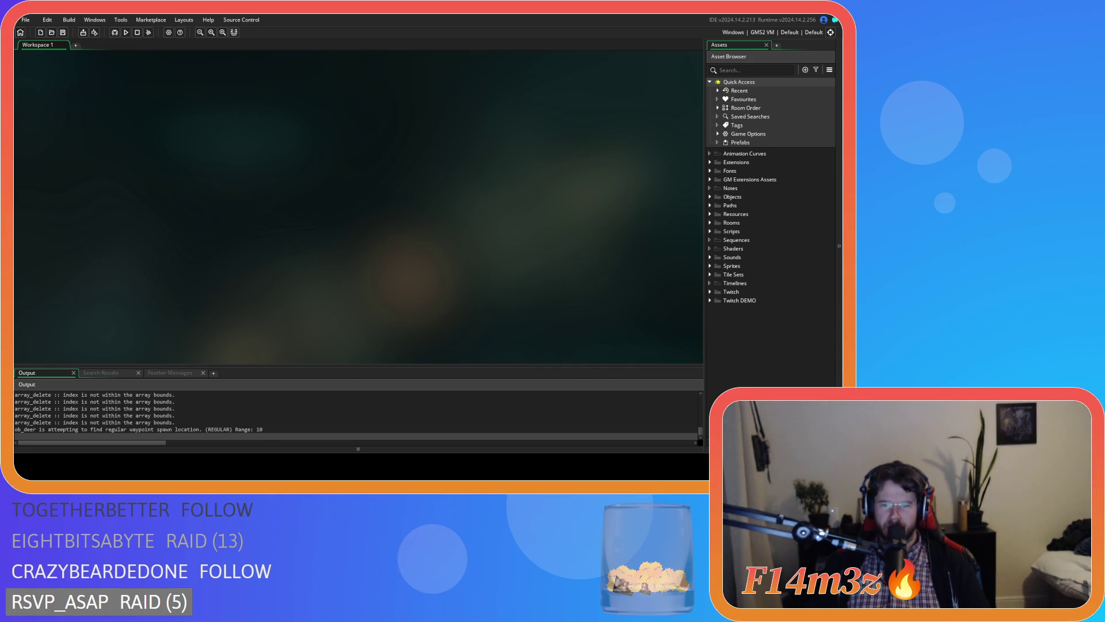
key("alt+Tab")
key("8")
scroll(492, 284, "down", 5)
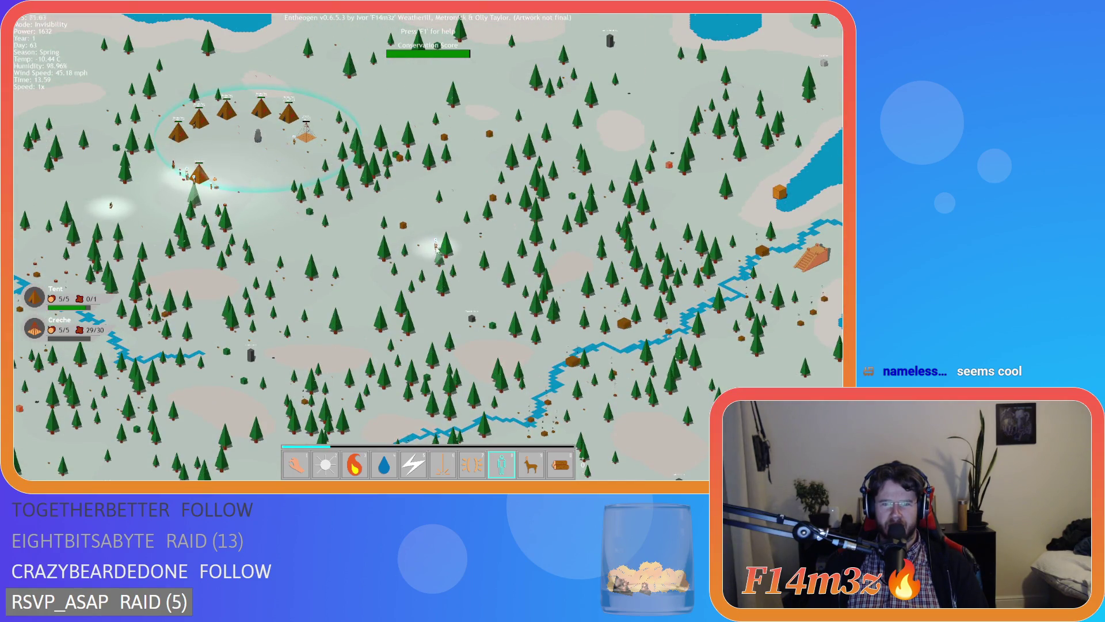
Step: Cycle through Hand and Divine Protection, ending on the Invisibility miracle, while nudging the map
key("s")
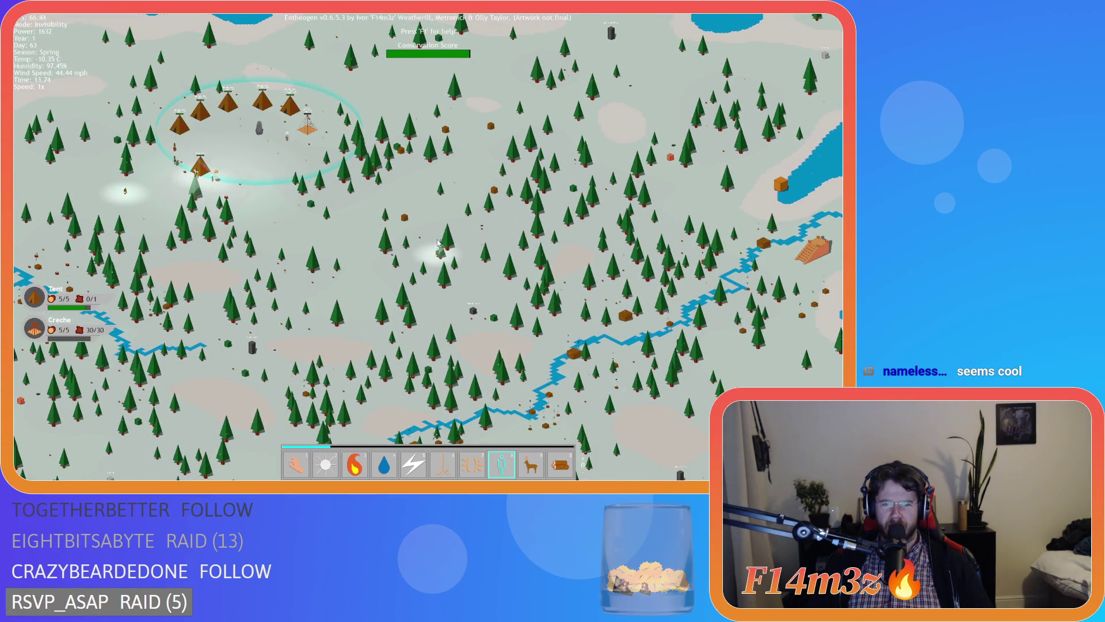
key("1")
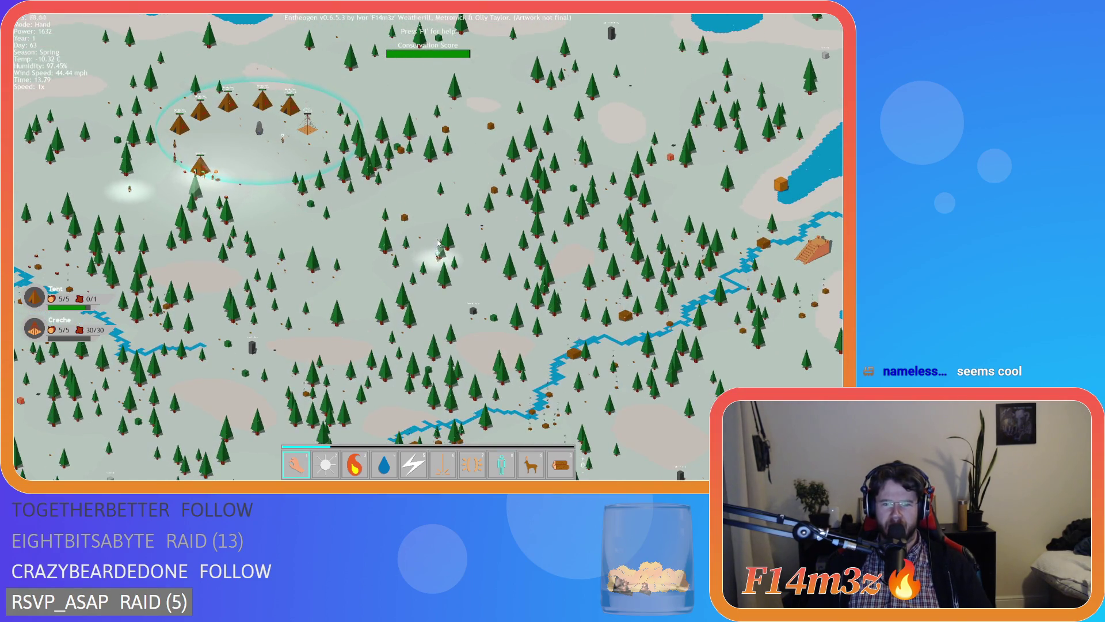
key("s")
scroll(443, 321, "down", 5)
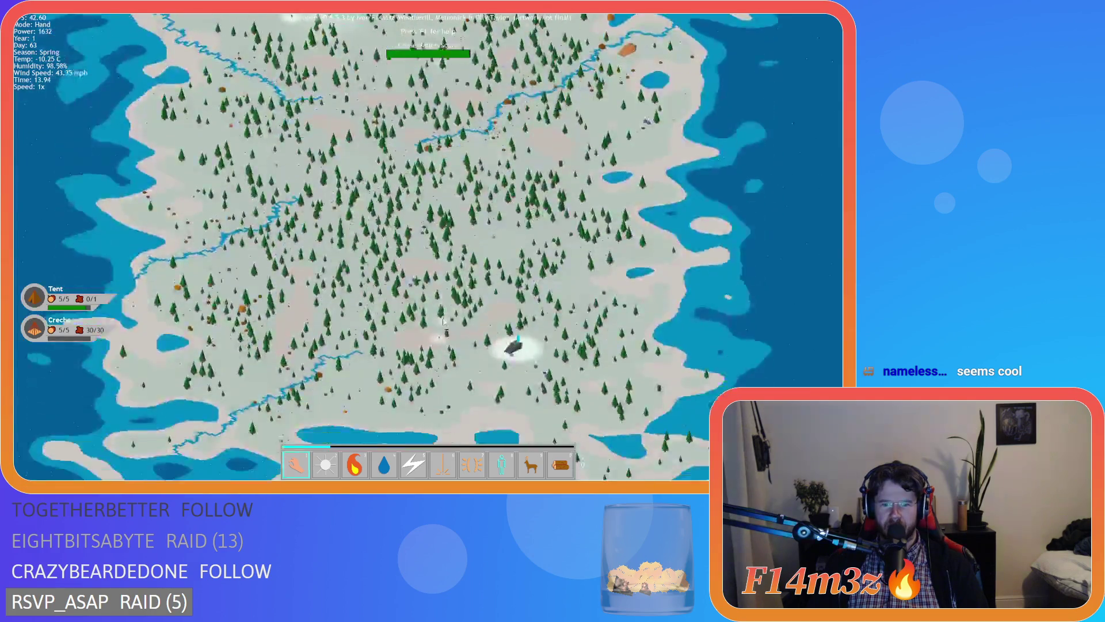
scroll(443, 321, "up", 5)
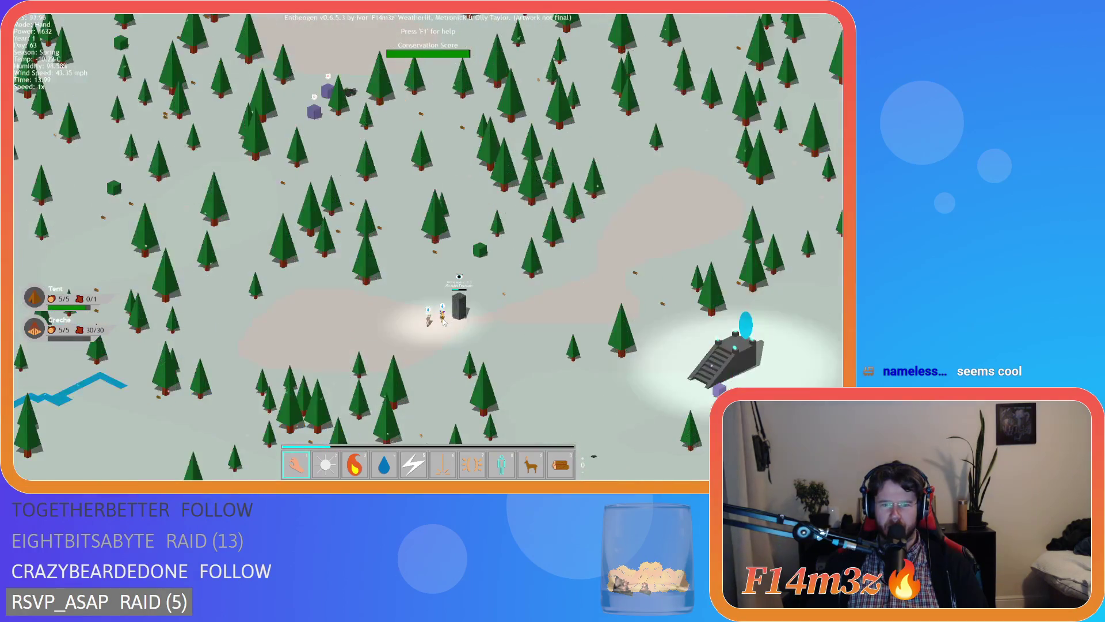
key("7")
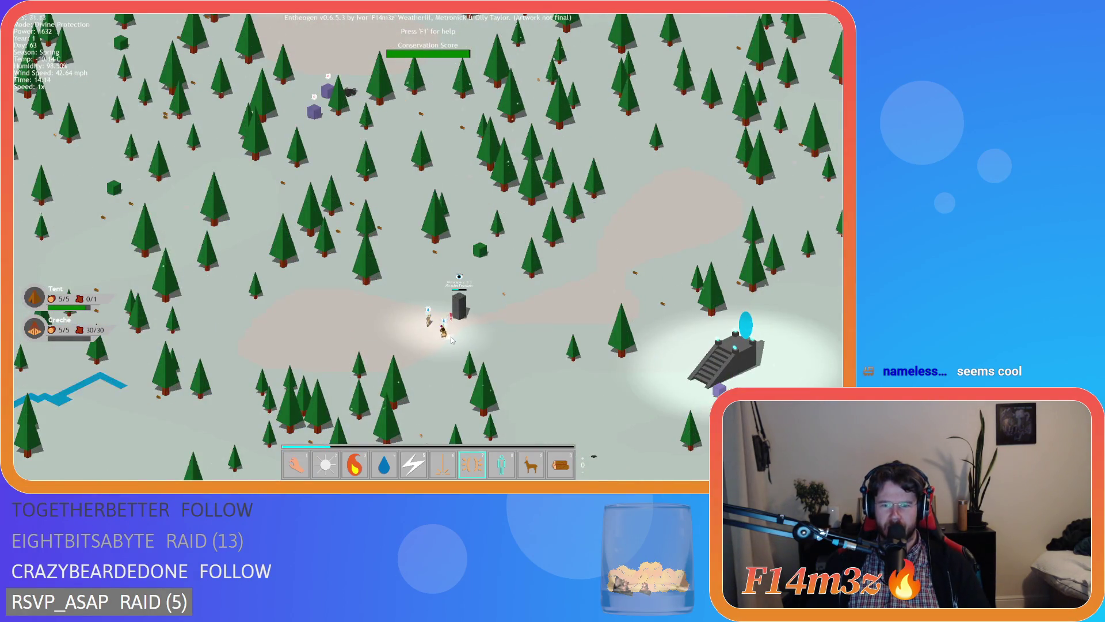
scroll(452, 339, "down", 3)
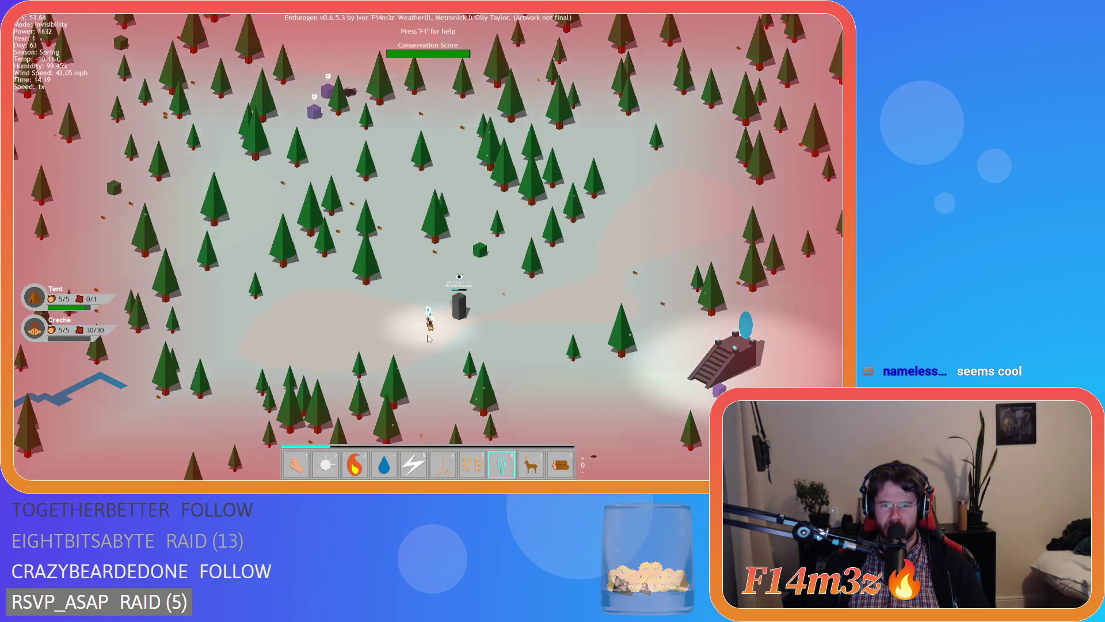
key("8")
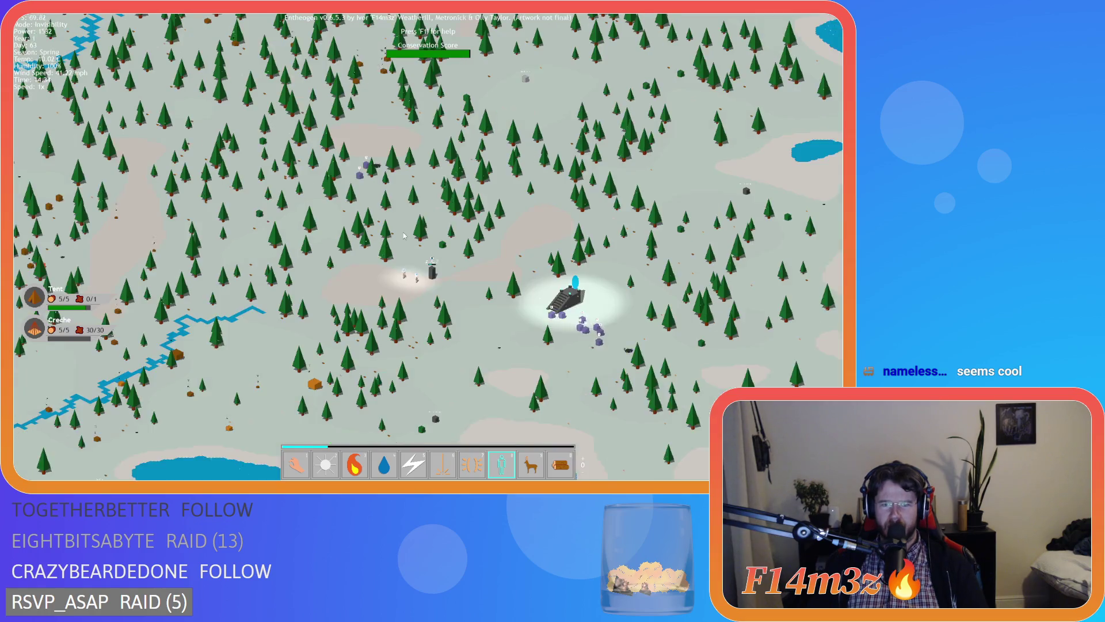
key("1")
key("w")
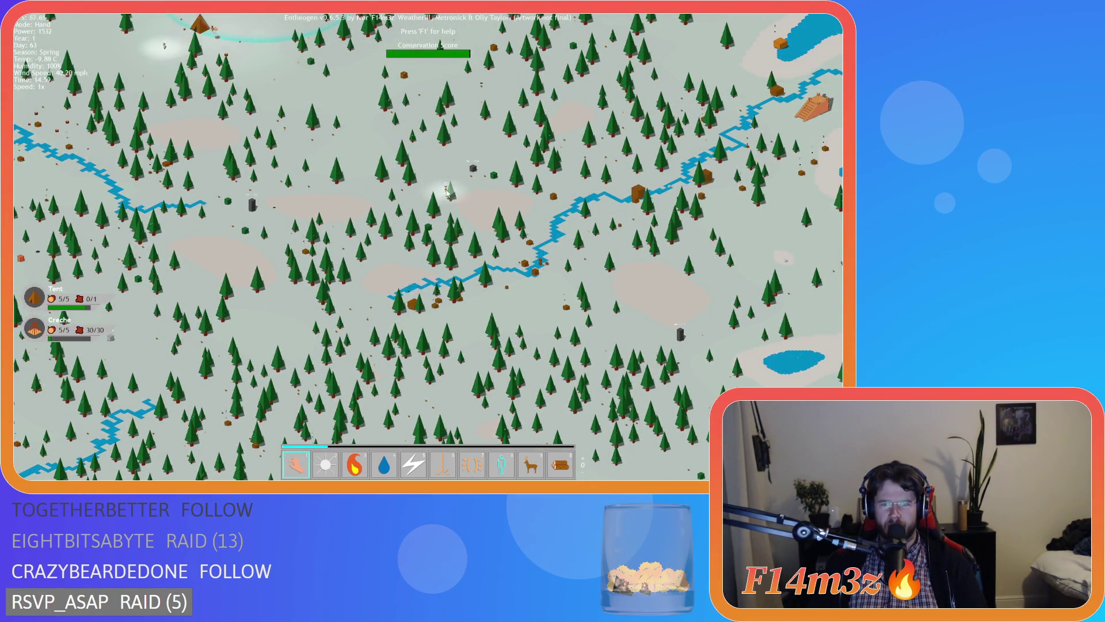
scroll(388, 343, "up", 5)
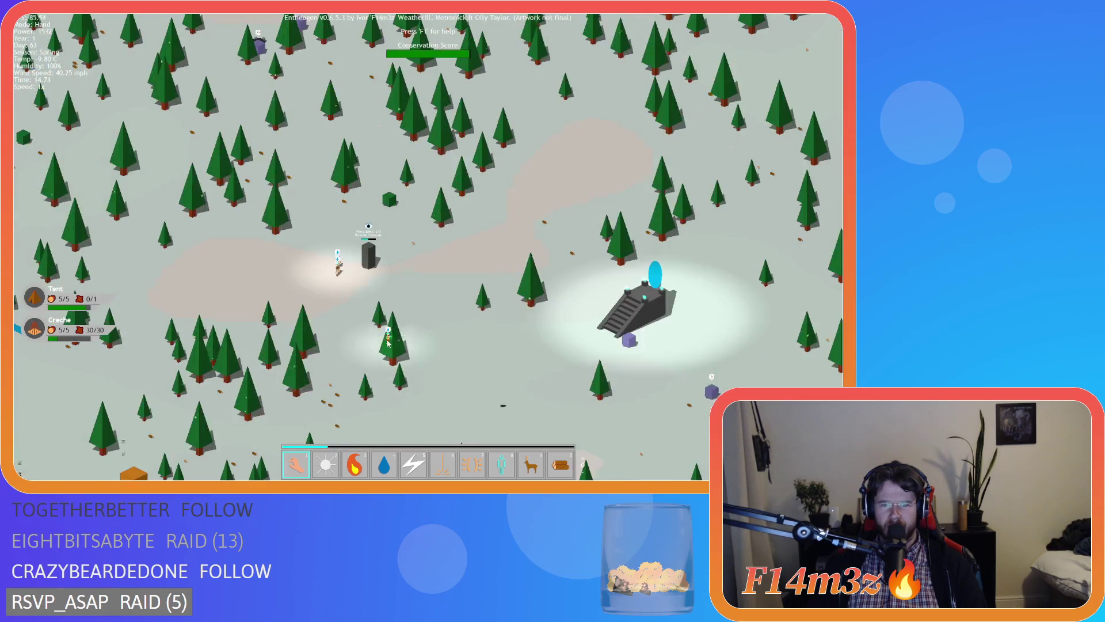
scroll(388, 343, "up", 3)
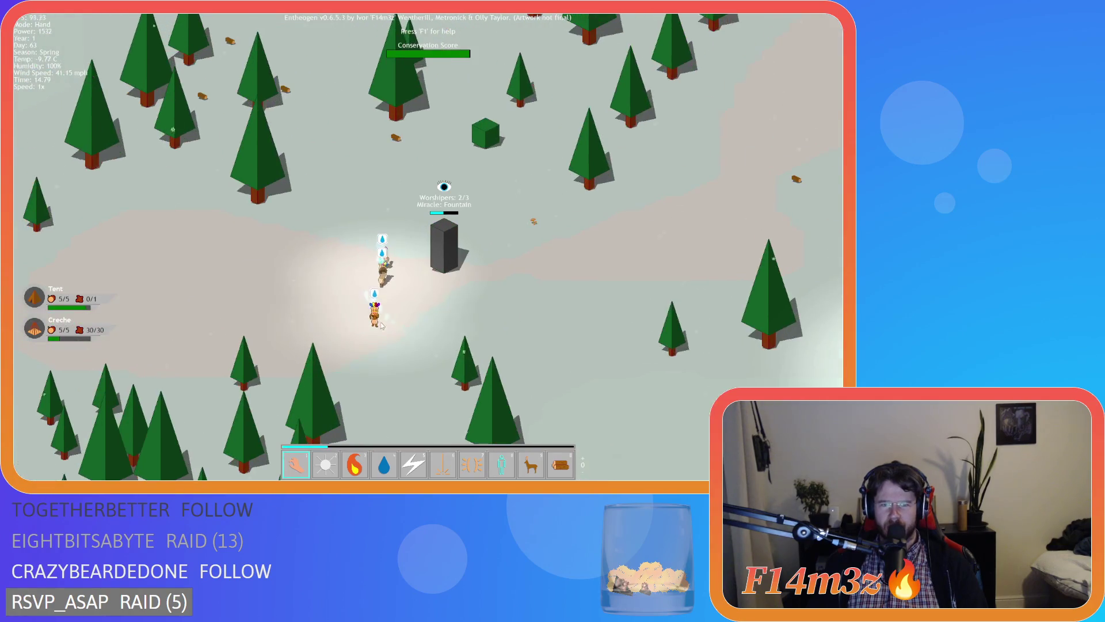
key("8")
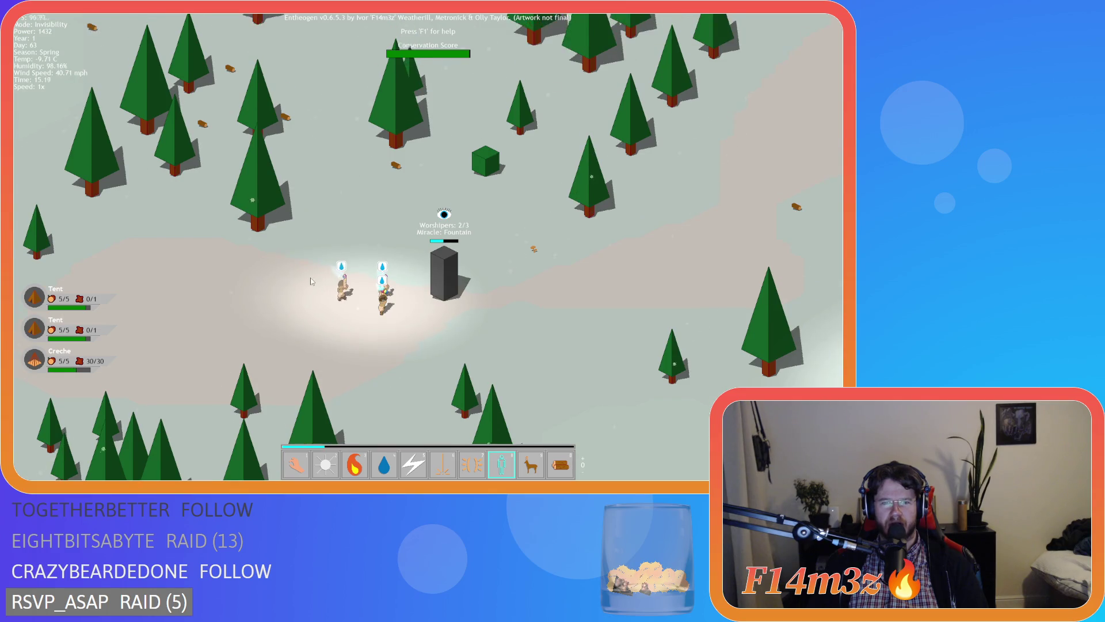
Step: Pan and zoom around the tower to watch the three worshipers gather at the Fountain monolith
key("s")
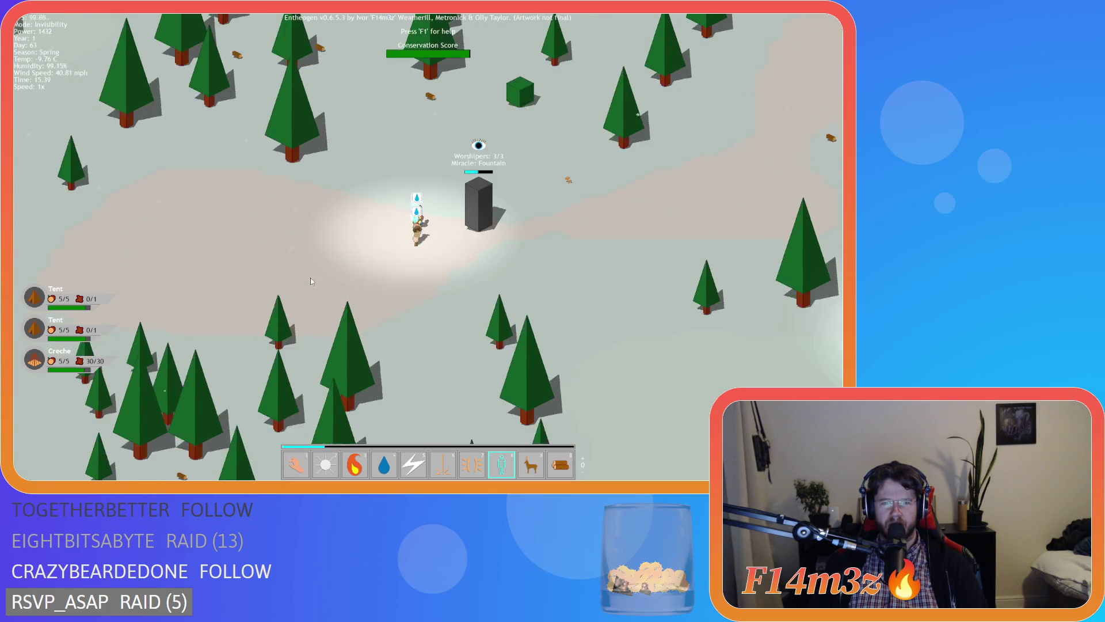
key("w")
key("a")
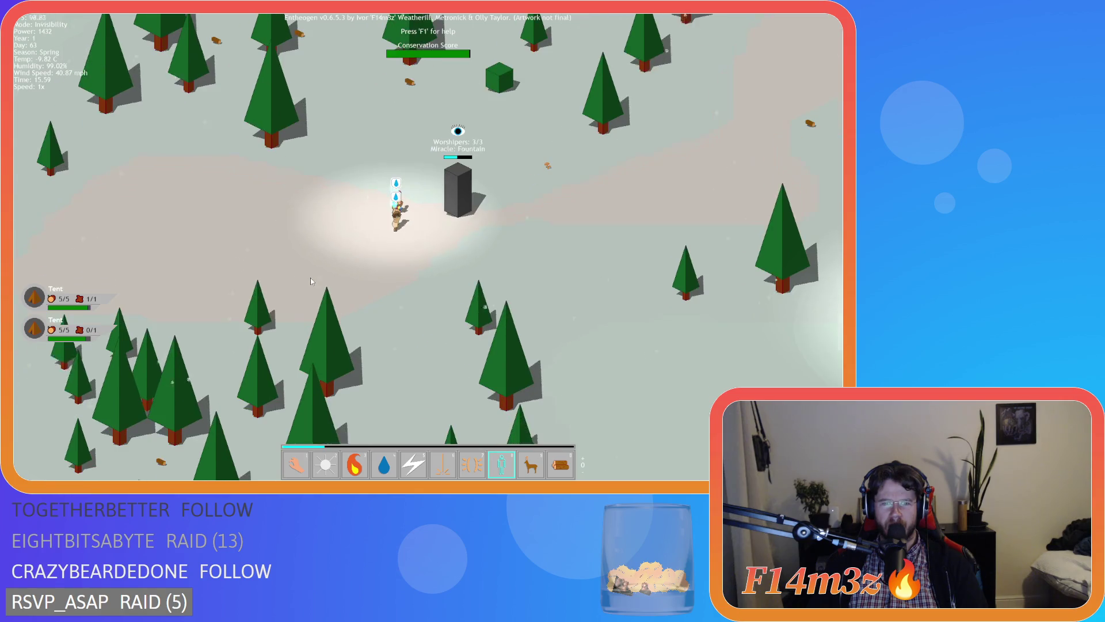
key("w")
key("d")
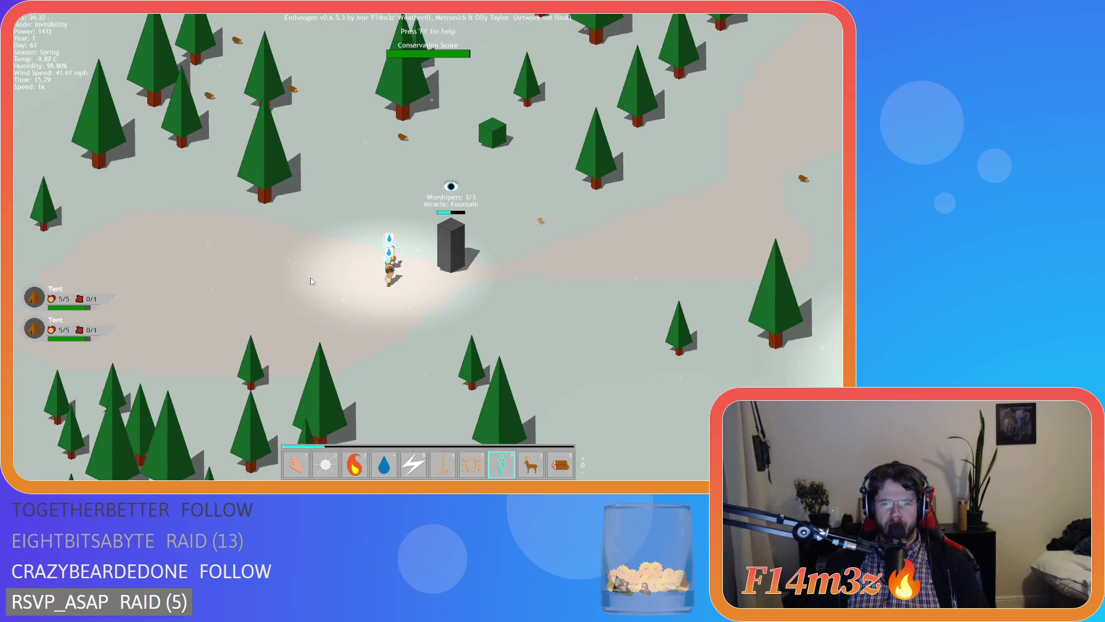
scroll(310, 277, "up", 3)
key("d")
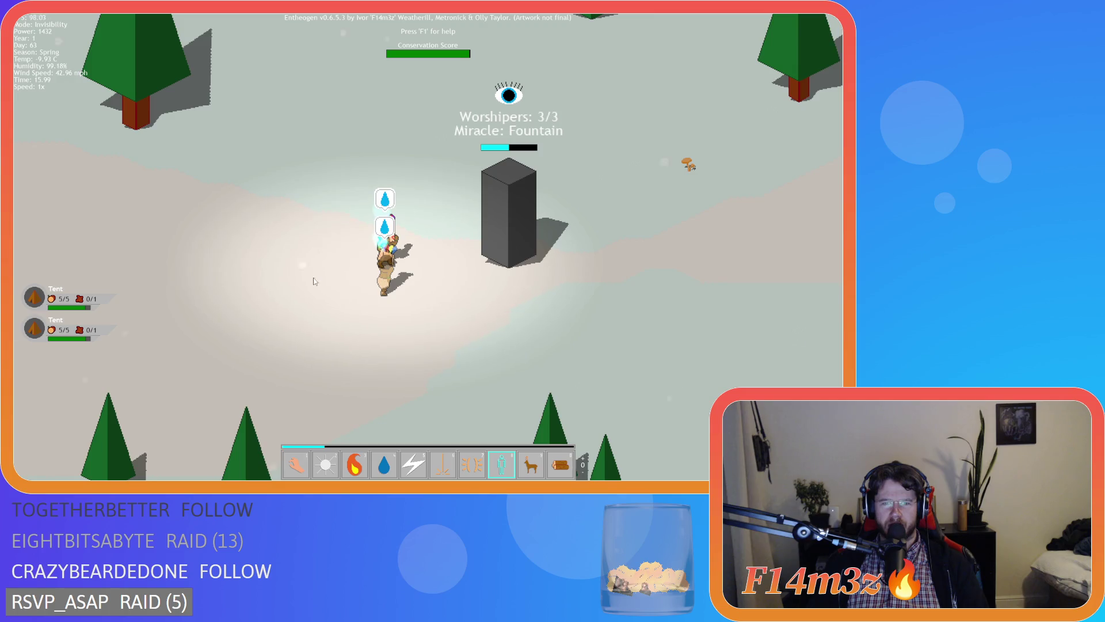
key("w")
key("d")
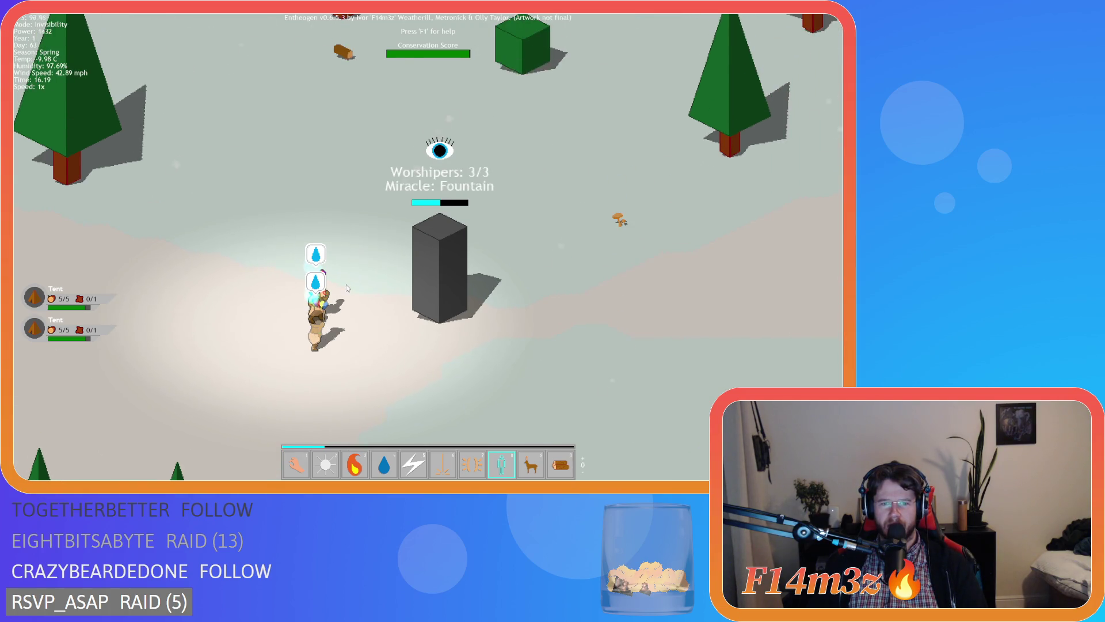
key("a")
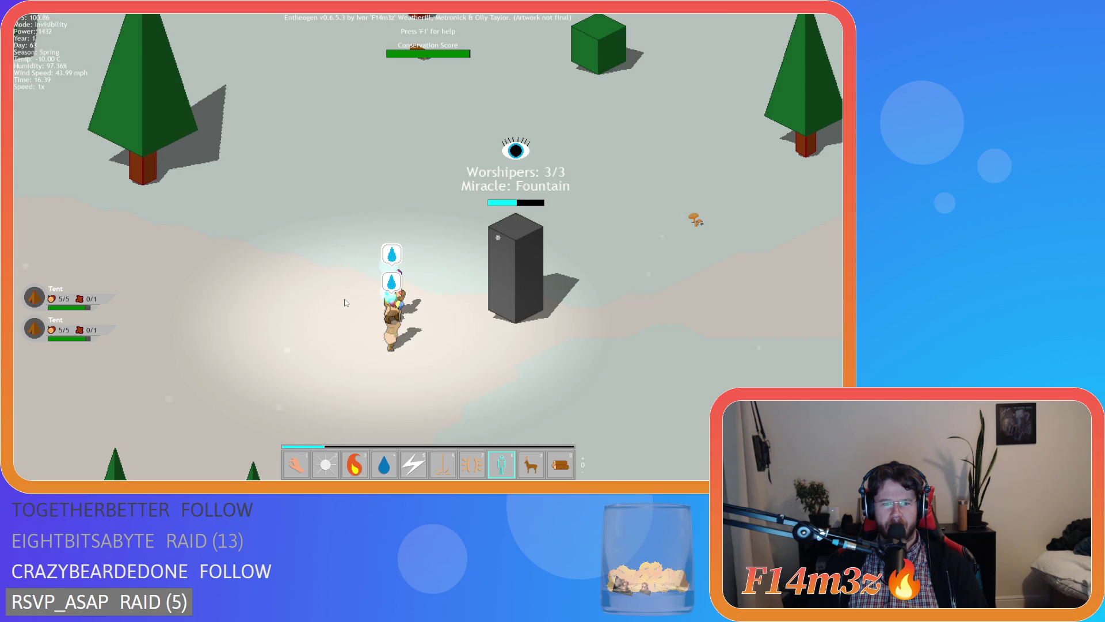
key("s")
key("d")
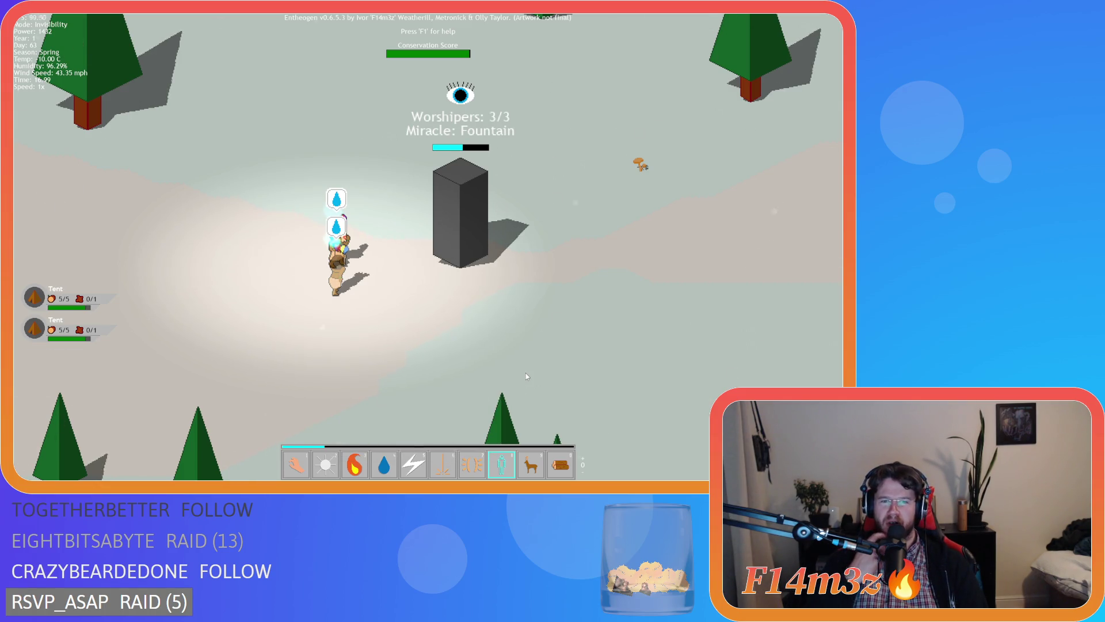
key("w")
key("d")
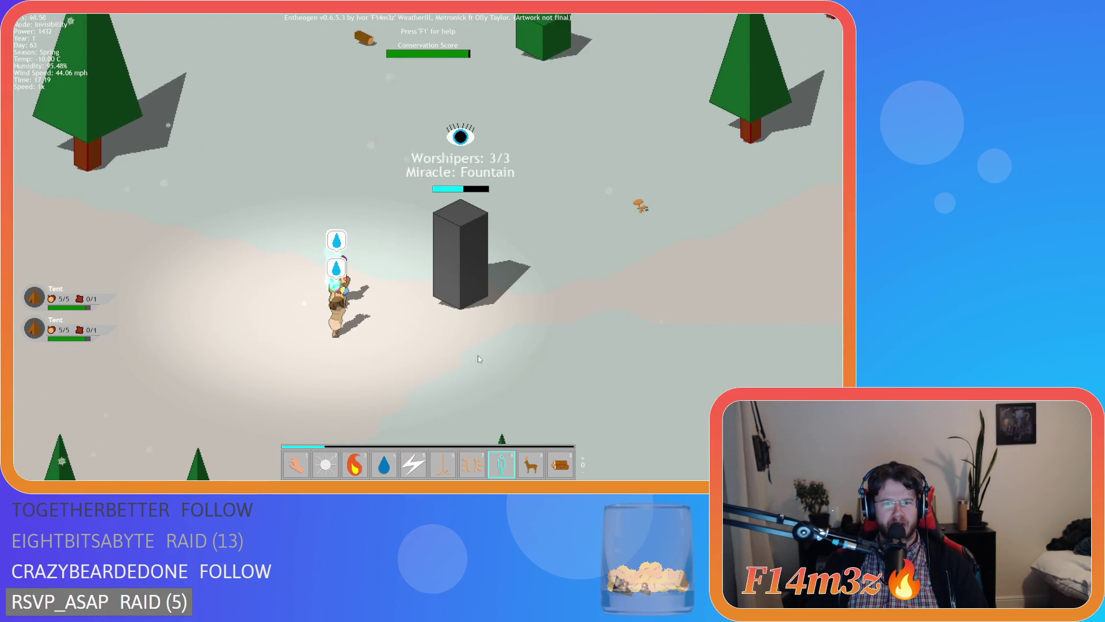
scroll(478, 357, "down", 3)
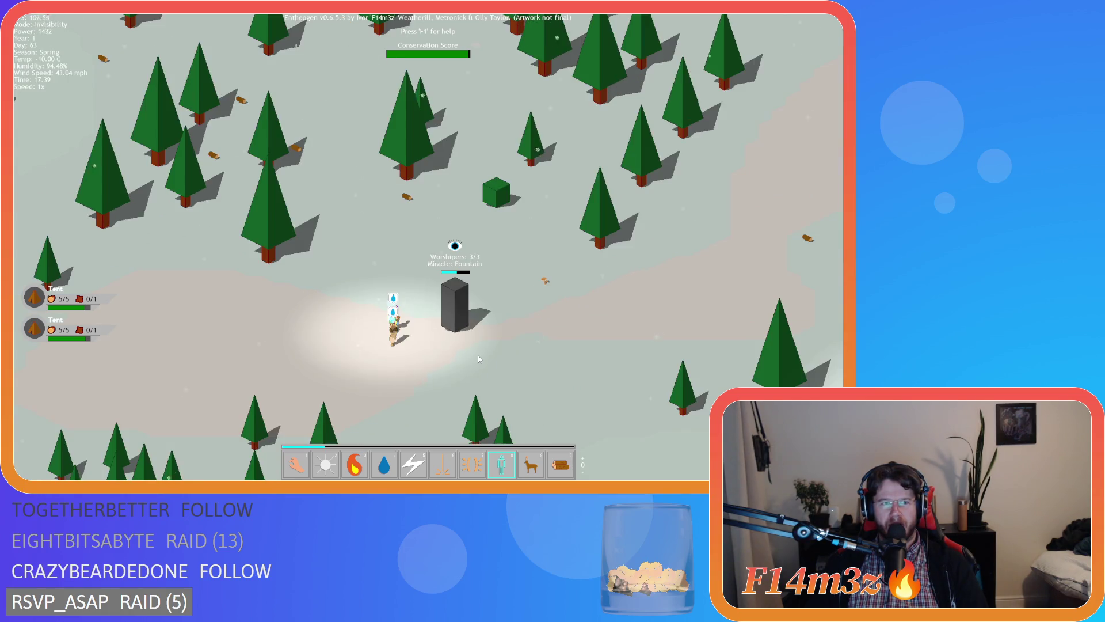
key("s")
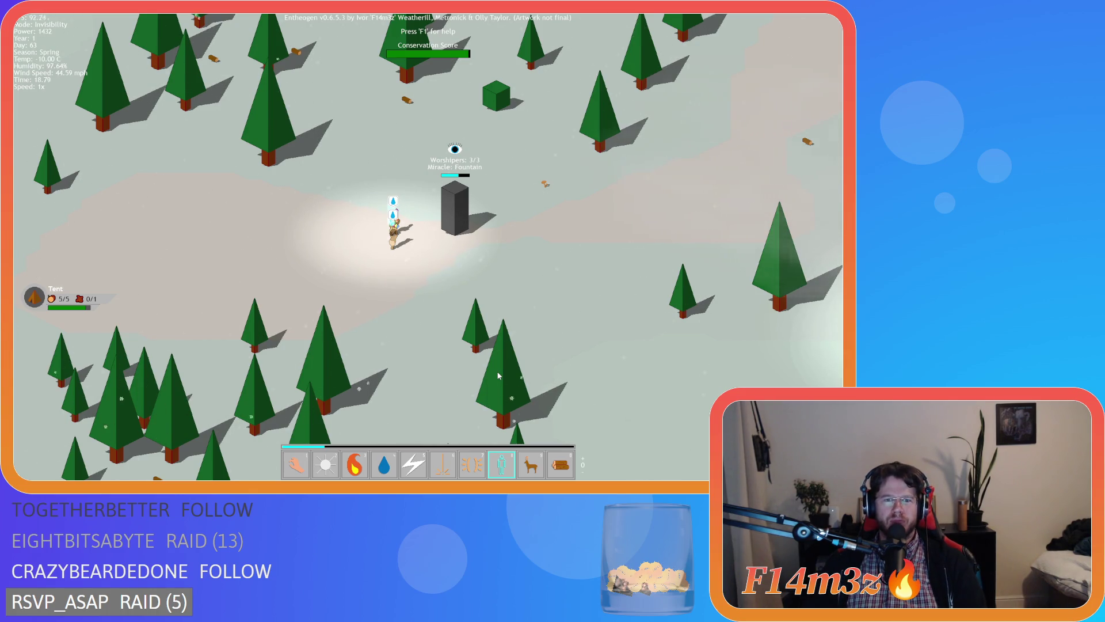
Step: Check the tribe's inventory of stored items, then close it
scroll(498, 376, "down", 10)
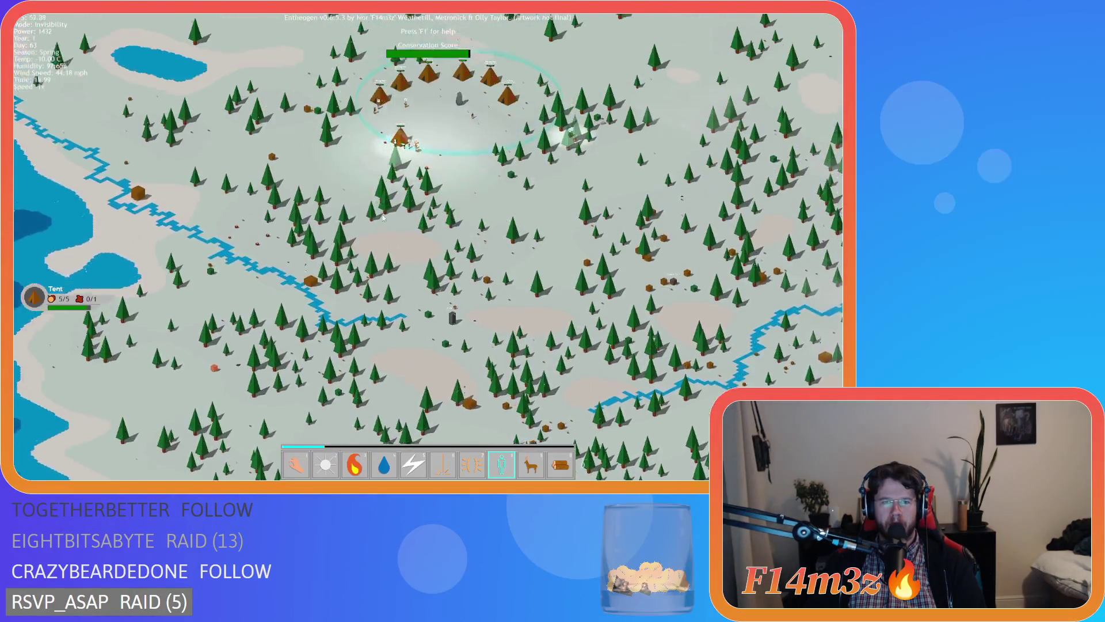
scroll(382, 218, "up", 10)
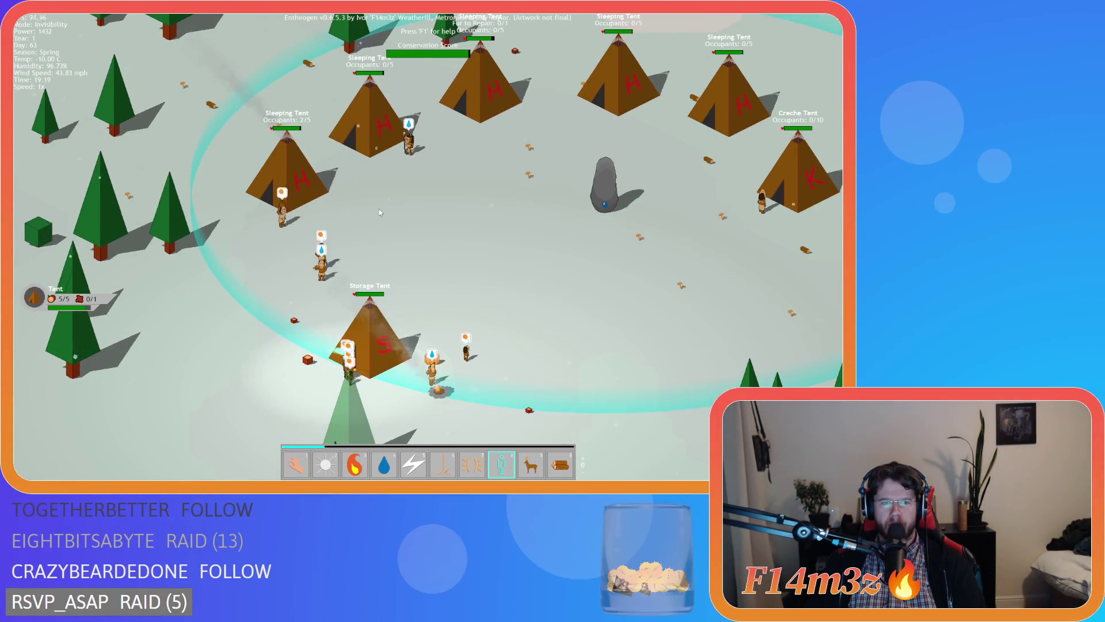
key("i")
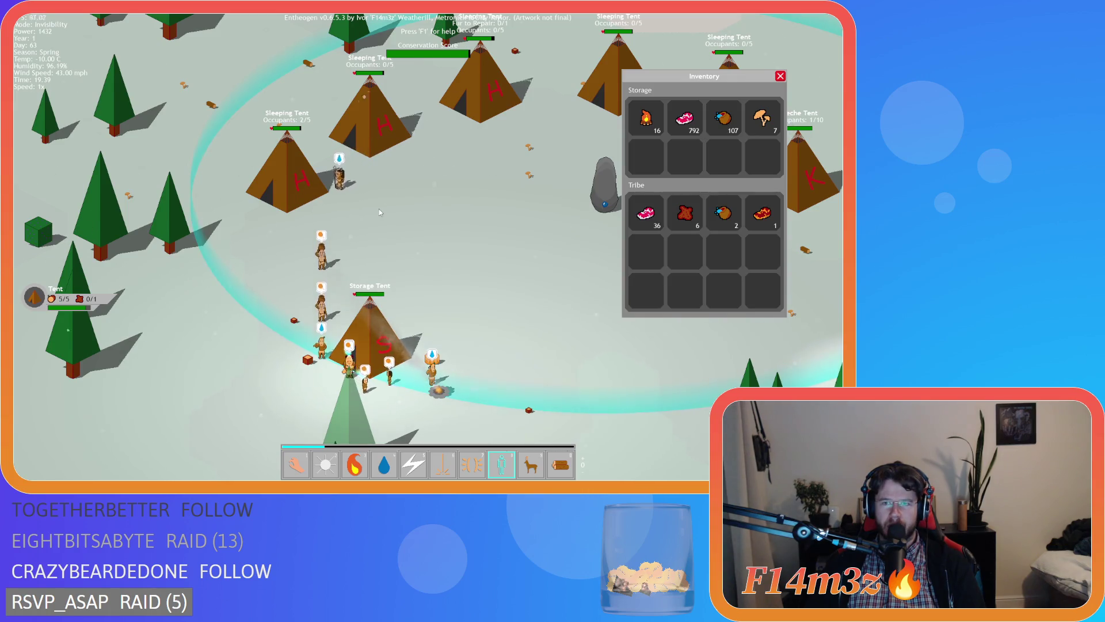
key("i")
Step: Centre the camera on the grey monolith and zoom in and out around it
key("space")
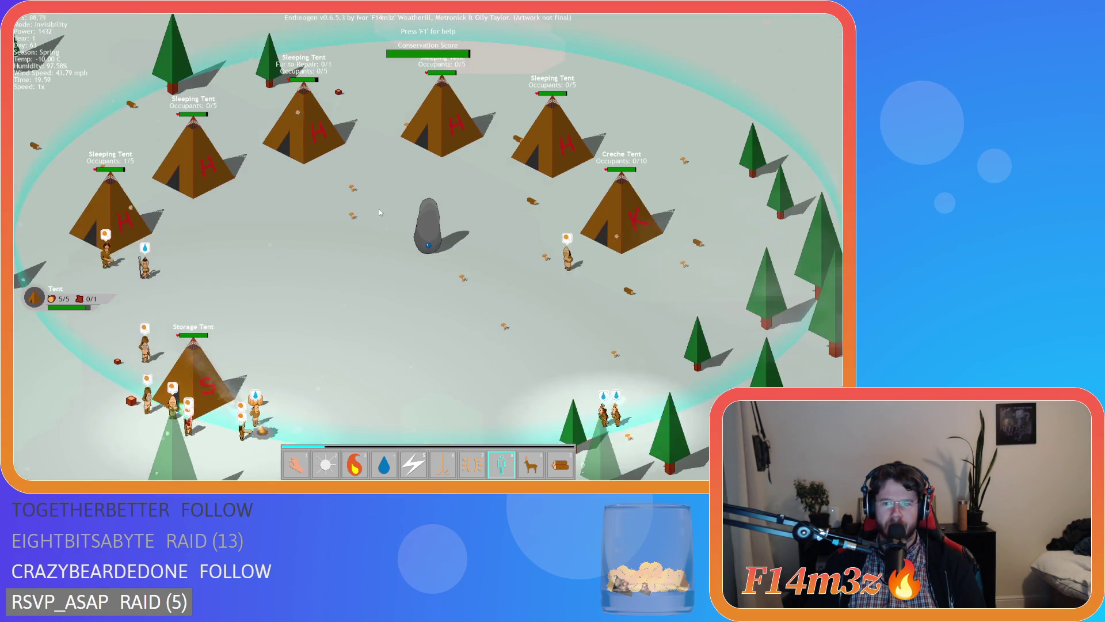
scroll(378, 209, "down", 10)
scroll(442, 299, "up", 10)
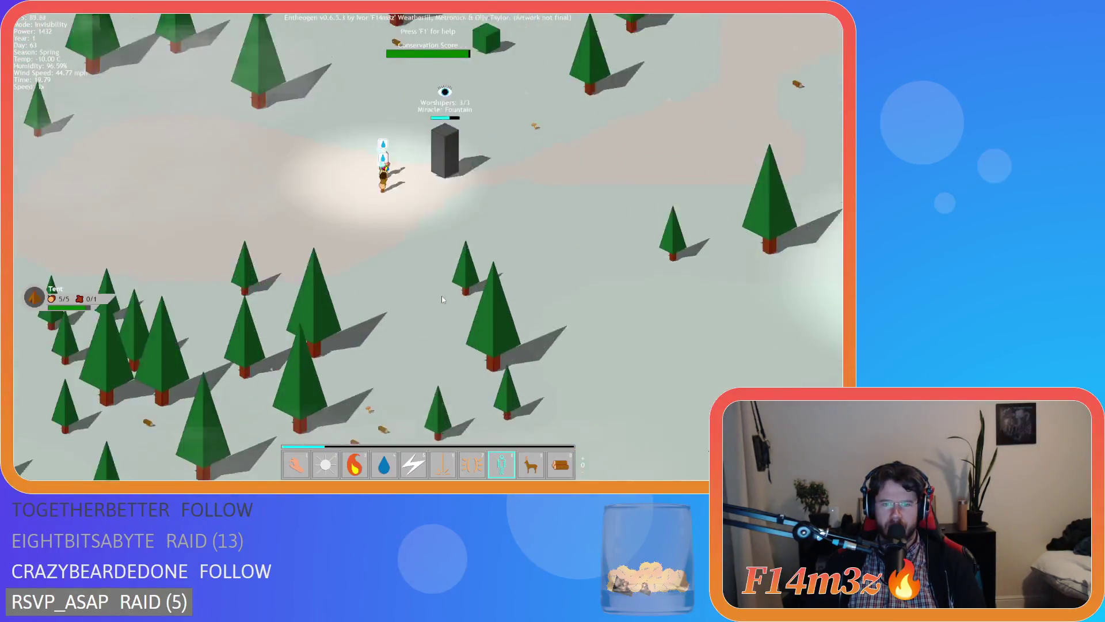
scroll(427, 285, "up", 3)
scroll(427, 284, "down", 3)
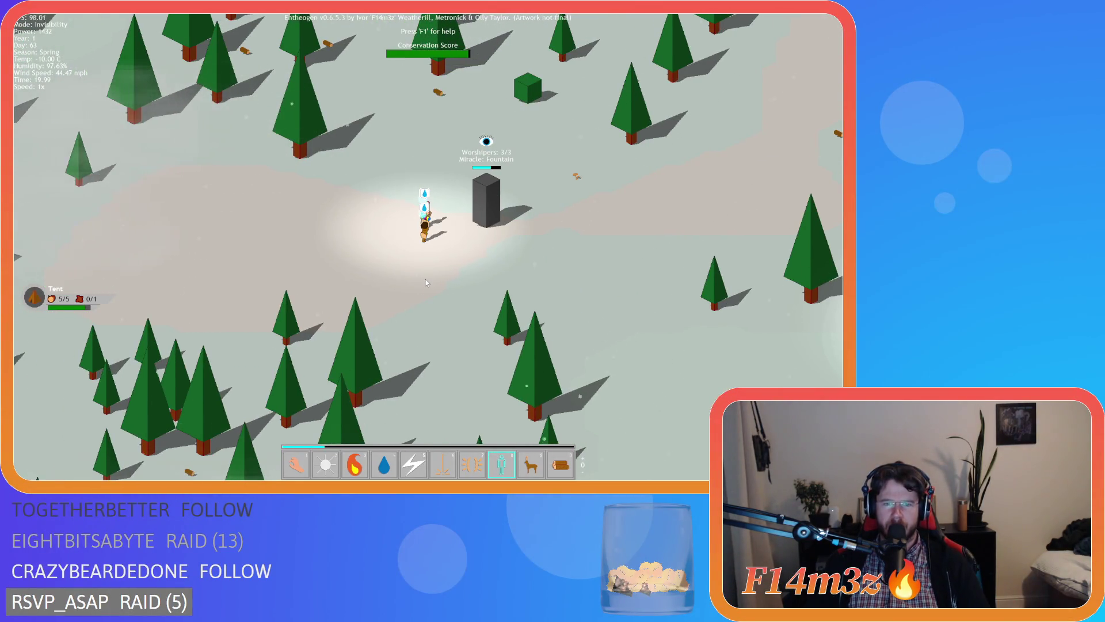
scroll(426, 282, "down", 5)
scroll(425, 282, "up", 2)
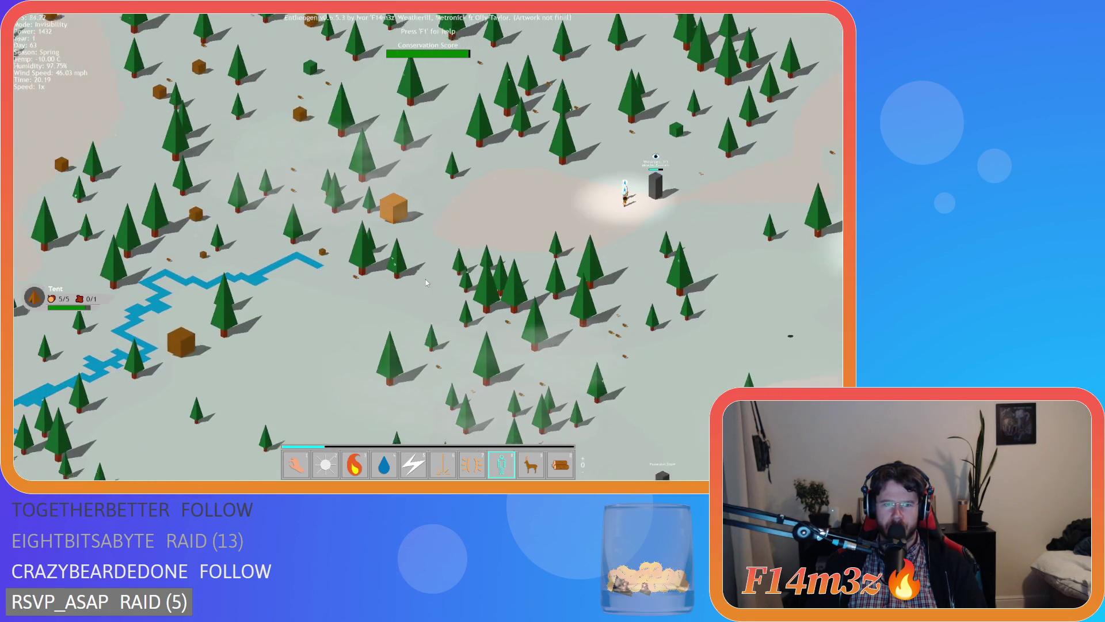
scroll(425, 282, "down", 3)
scroll(405, 250, "up", 5)
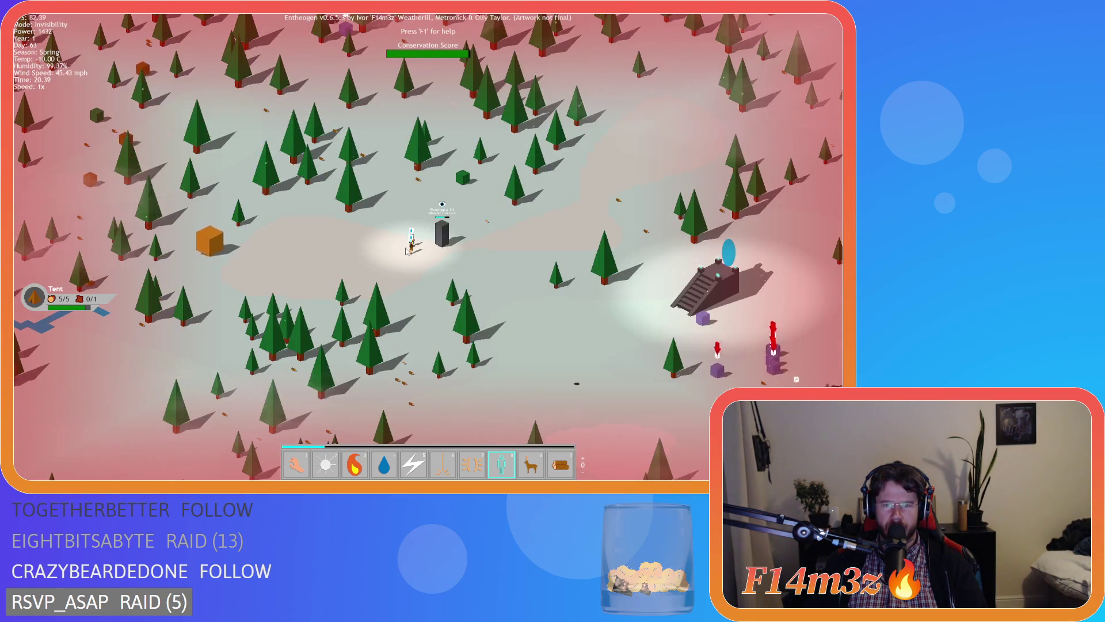
scroll(406, 250, "up", 4)
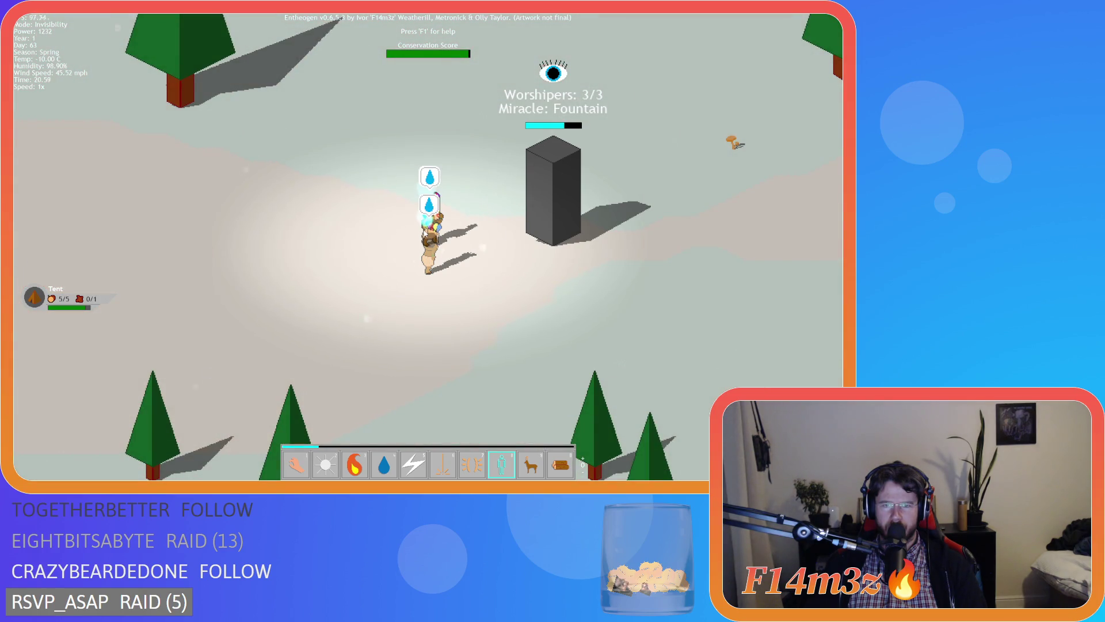
scroll(420, 233, "down", 2)
scroll(409, 241, "down", 4)
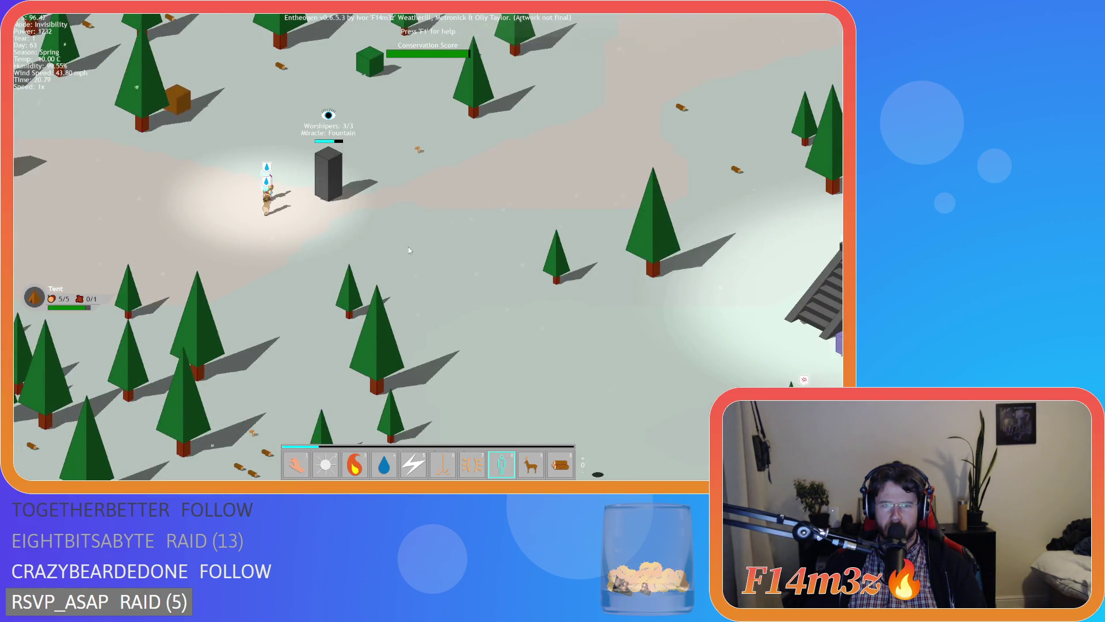
scroll(391, 245, "down", 1)
scroll(374, 265, "up", 2)
scroll(370, 272, "up", 2)
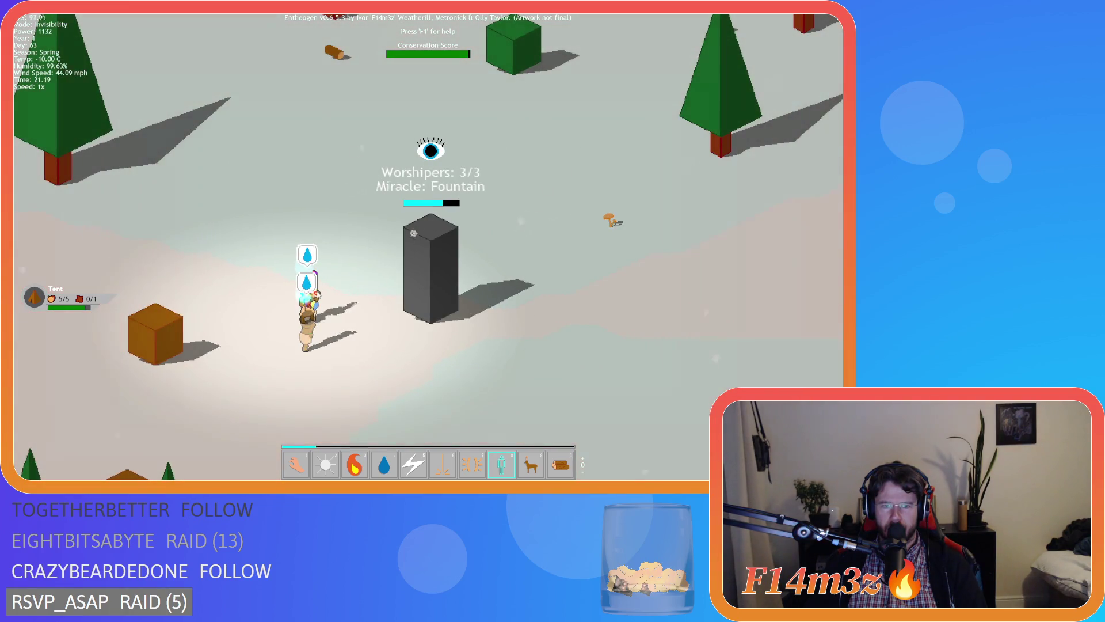
scroll(329, 311, "down", 4)
Step: Pan between the stepped portal and the monolith to watch the worshippers
key("d")
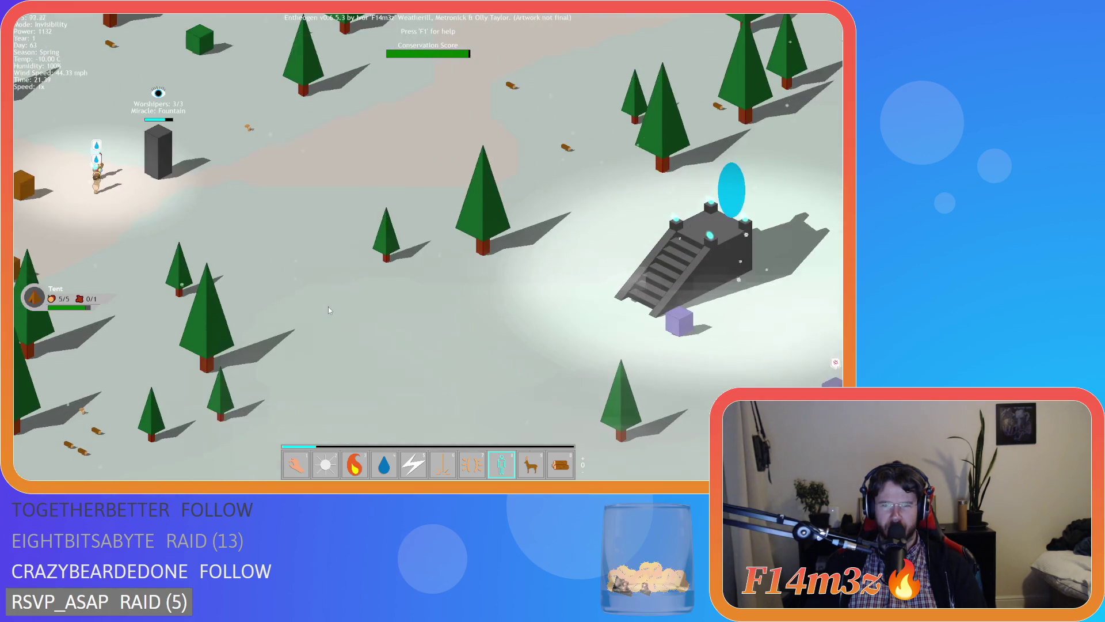
key("a")
key("w")
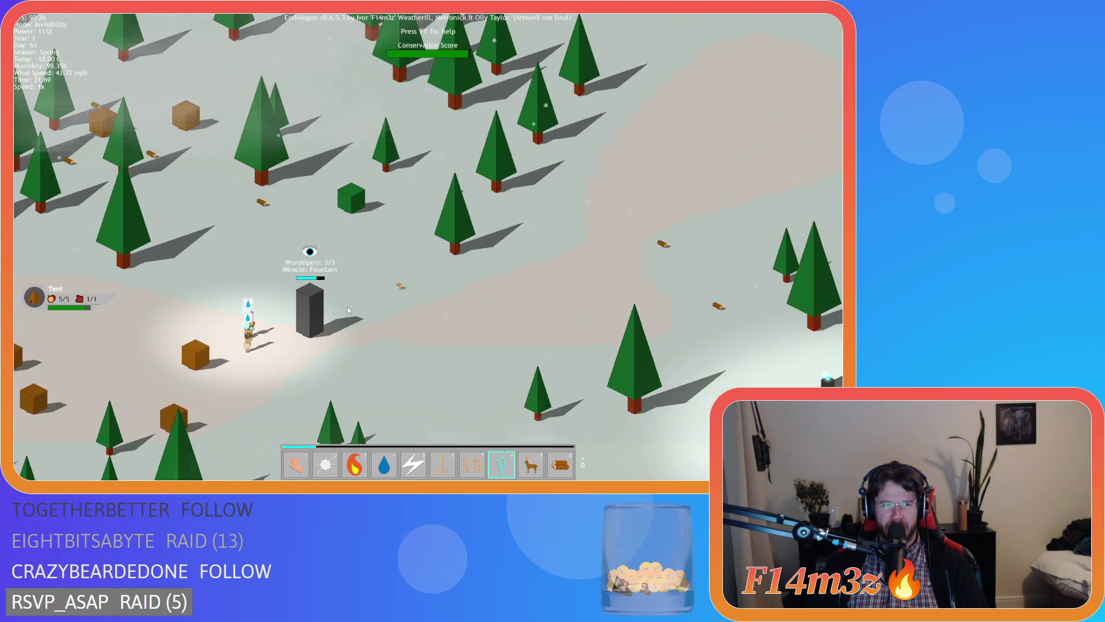
key("a")
key("s")
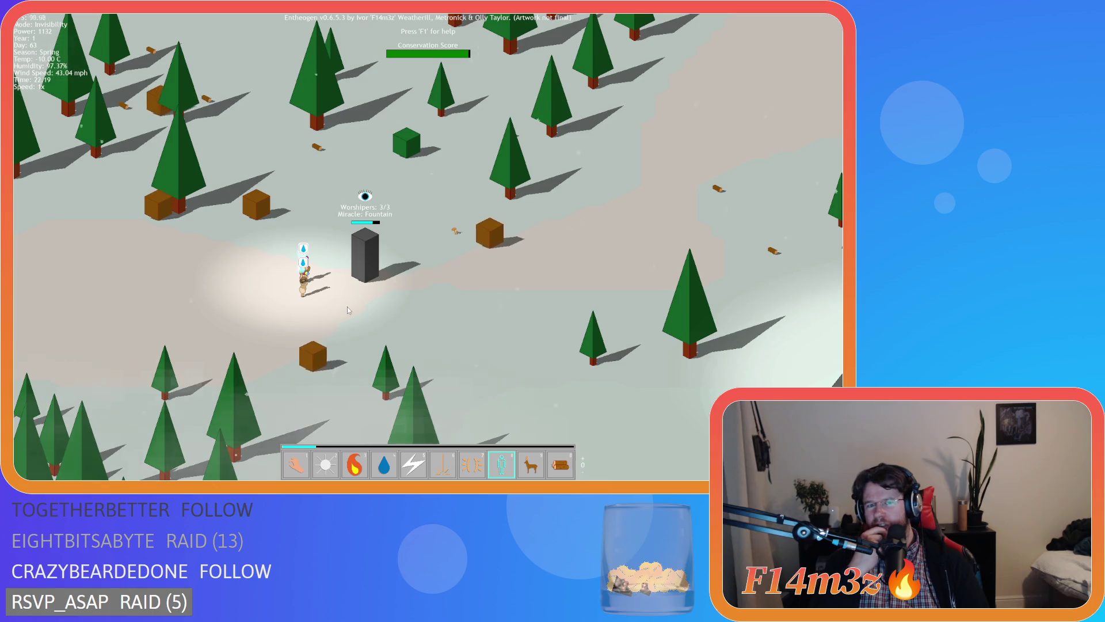
key("a")
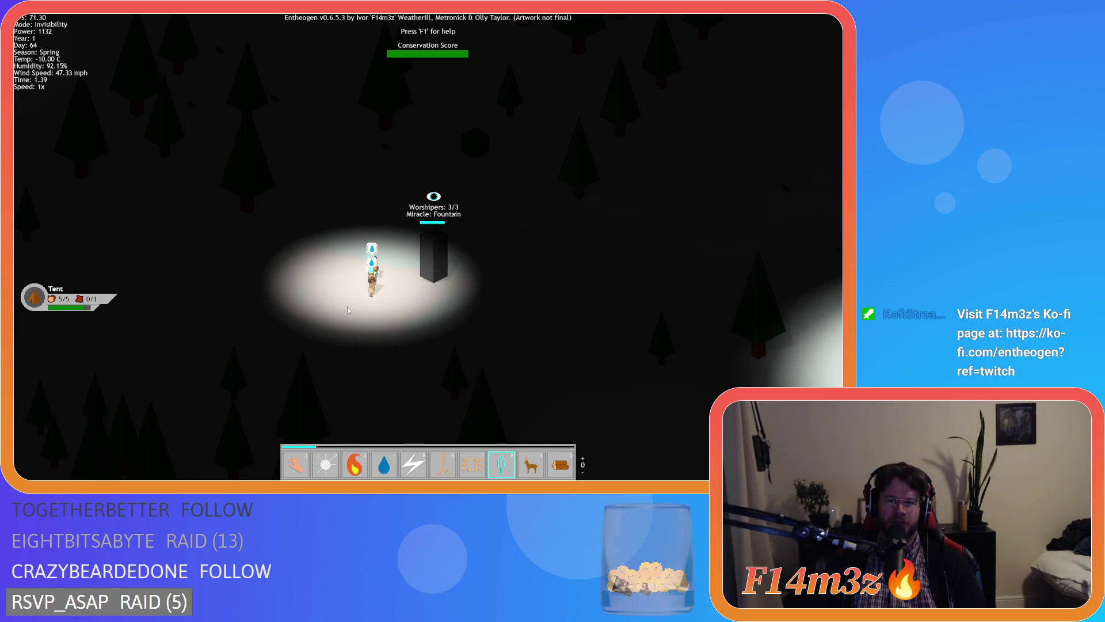
scroll(347, 306, "up", 2)
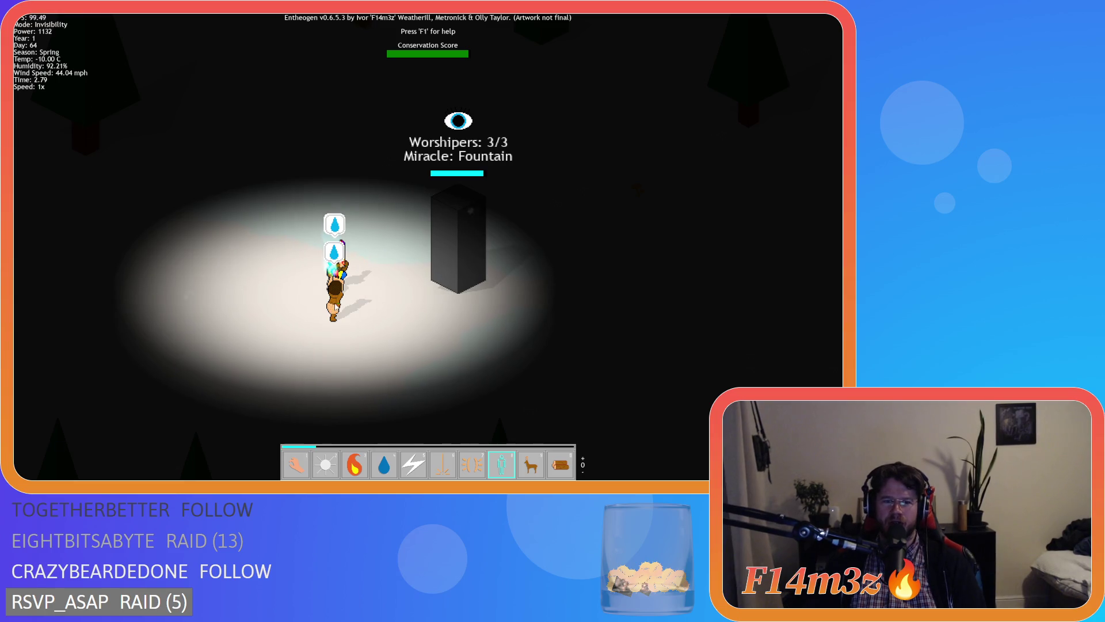
Step: Carry a villager back to worship at the shrine, then return to Hand mode
mouse_move(382, 299)
scroll(334, 297, "down", 5)
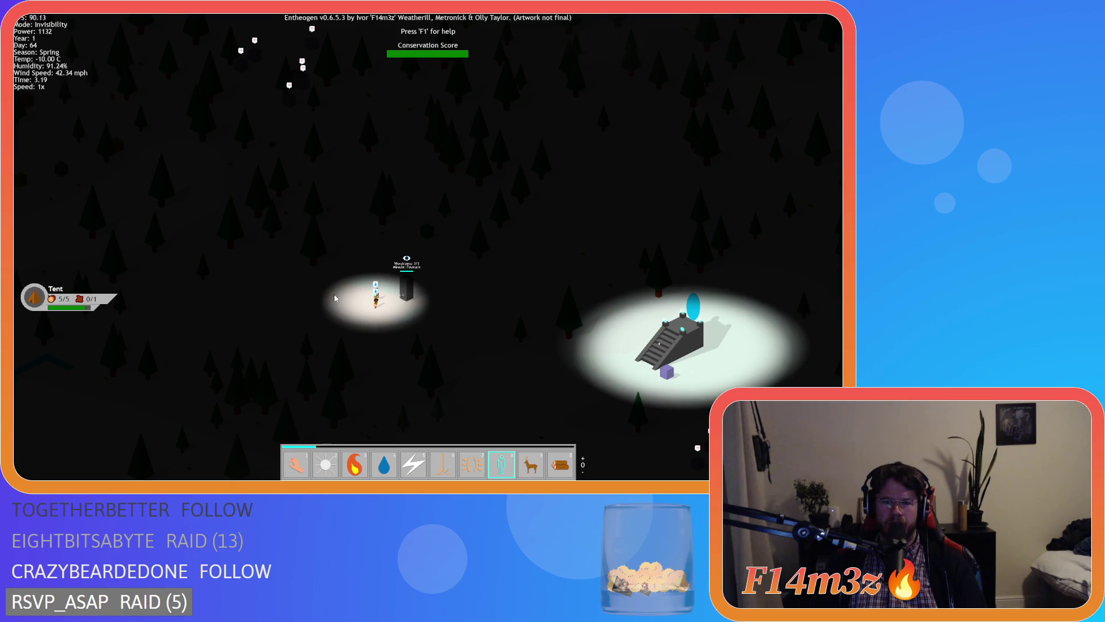
scroll(335, 297, "up", 3)
scroll(334, 294, "down", 3)
scroll(375, 312, "up", 3)
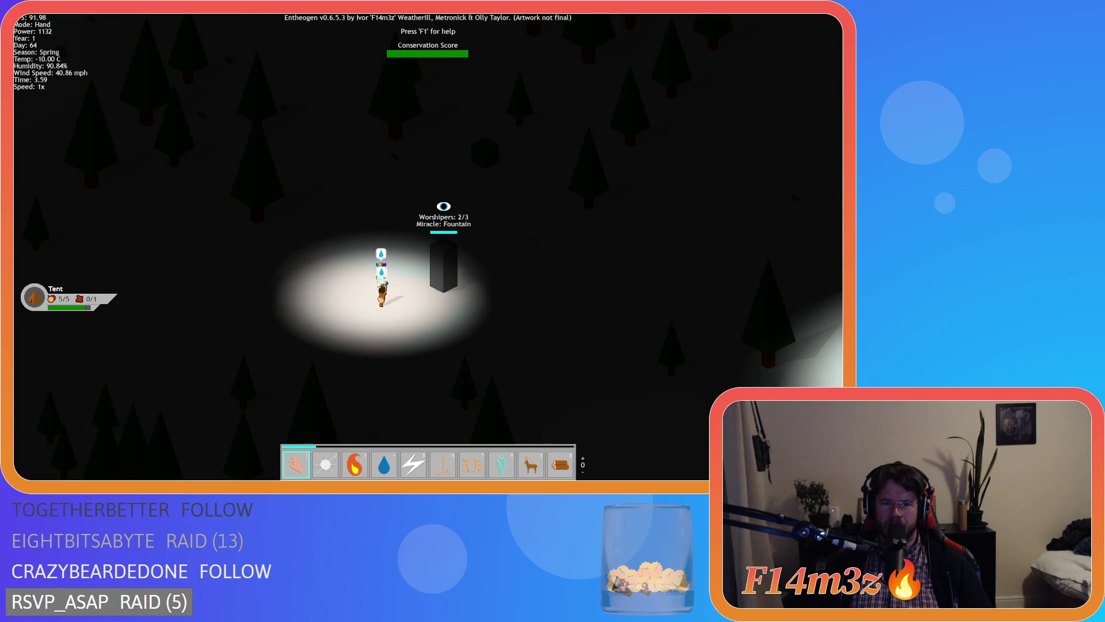
mouse_move(371, 309)
left_mouse_down()
mouse_move(384, 309)
mouse_move(291, 259)
left_mouse_up()
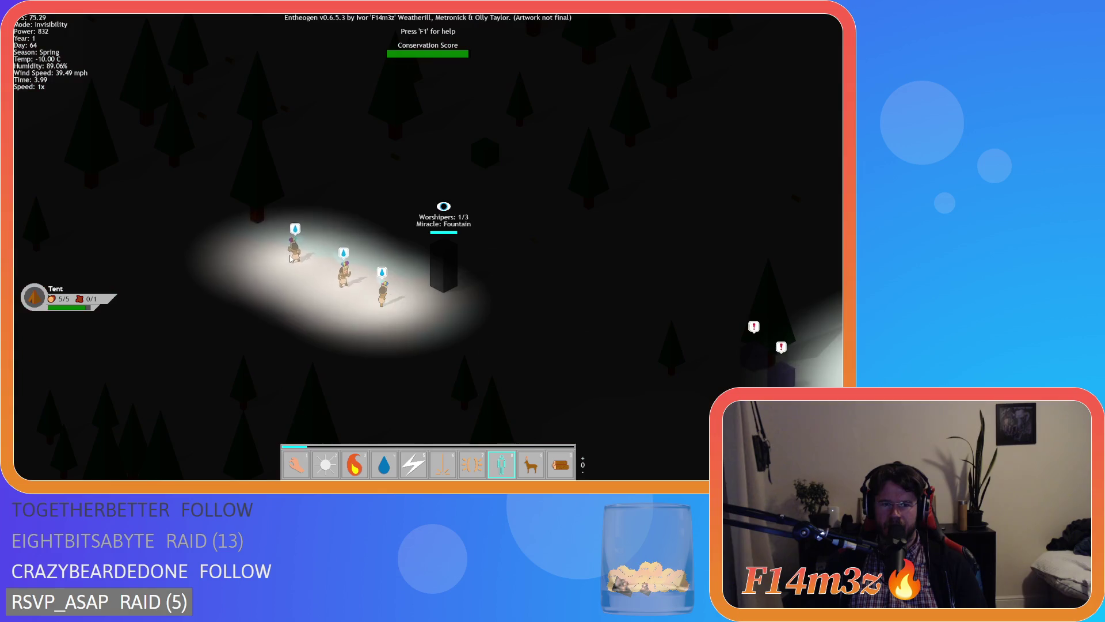
key("1")
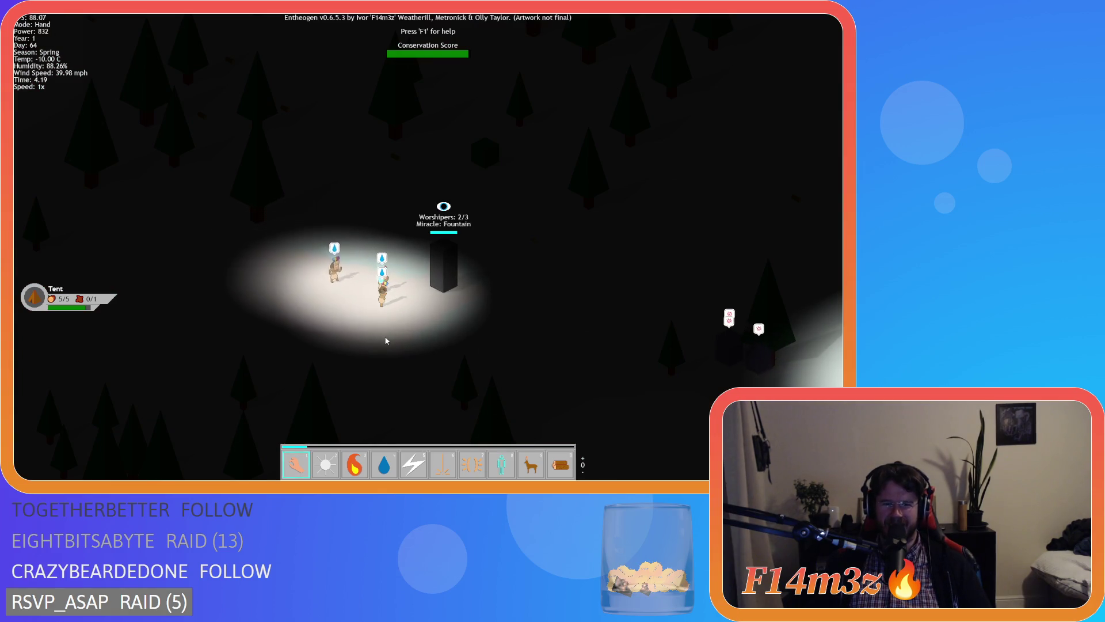
key("d")
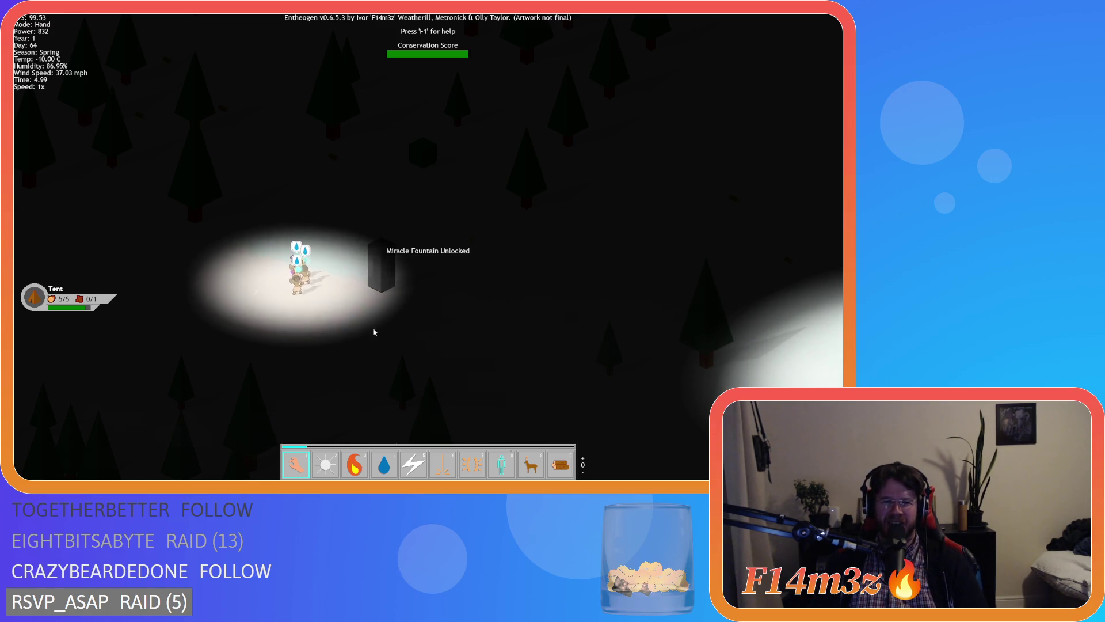
Step: Pan and zoom across the camp with the arrow keys and mouse wheel
scroll(331, 288, "down", 5)
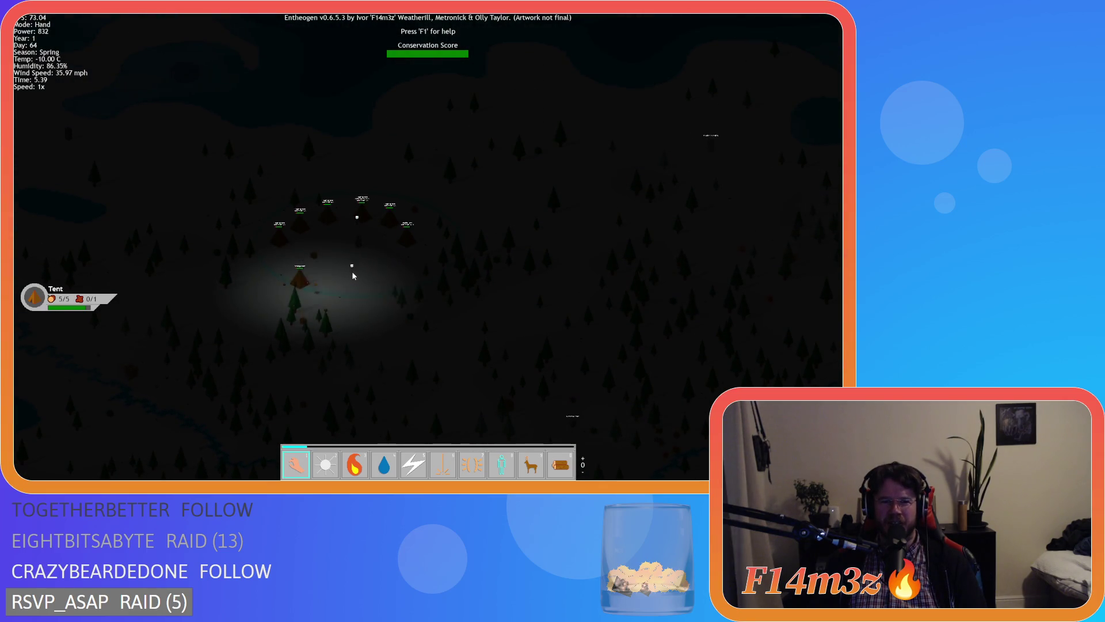
scroll(368, 311, "down", 3)
scroll(377, 341, "up", 10)
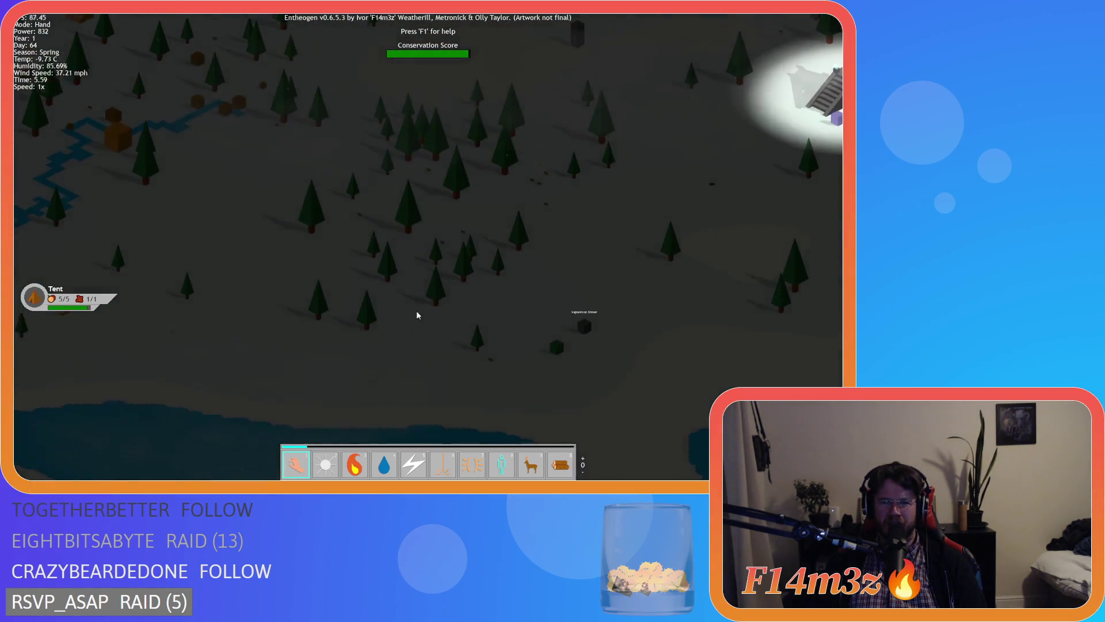
scroll(395, 217, "down", 5)
scroll(407, 317, "up", 8)
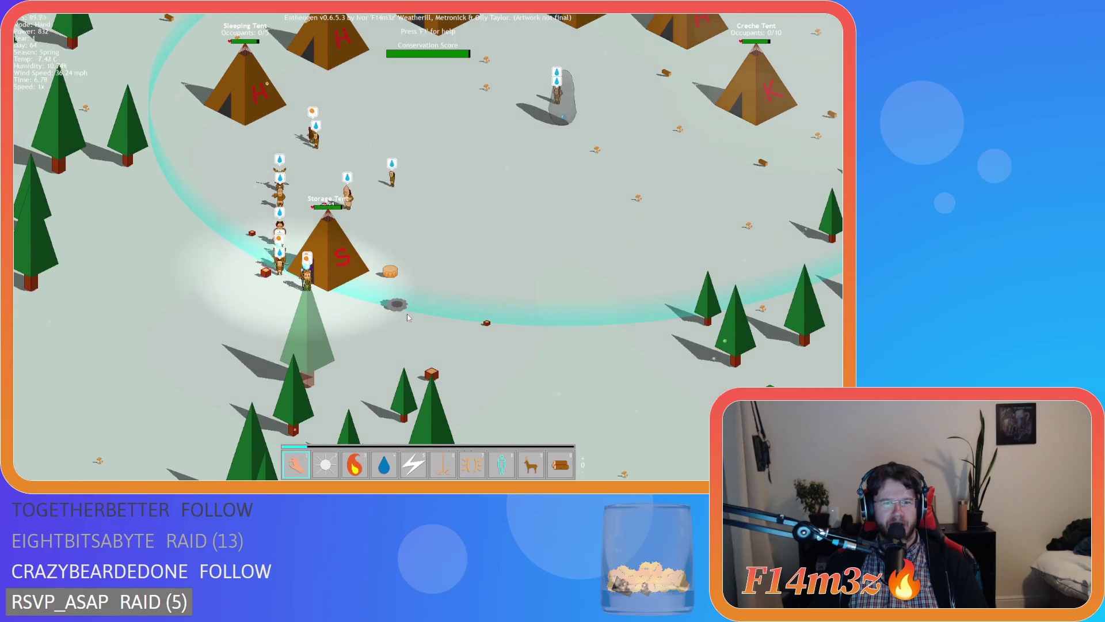
key("Right")
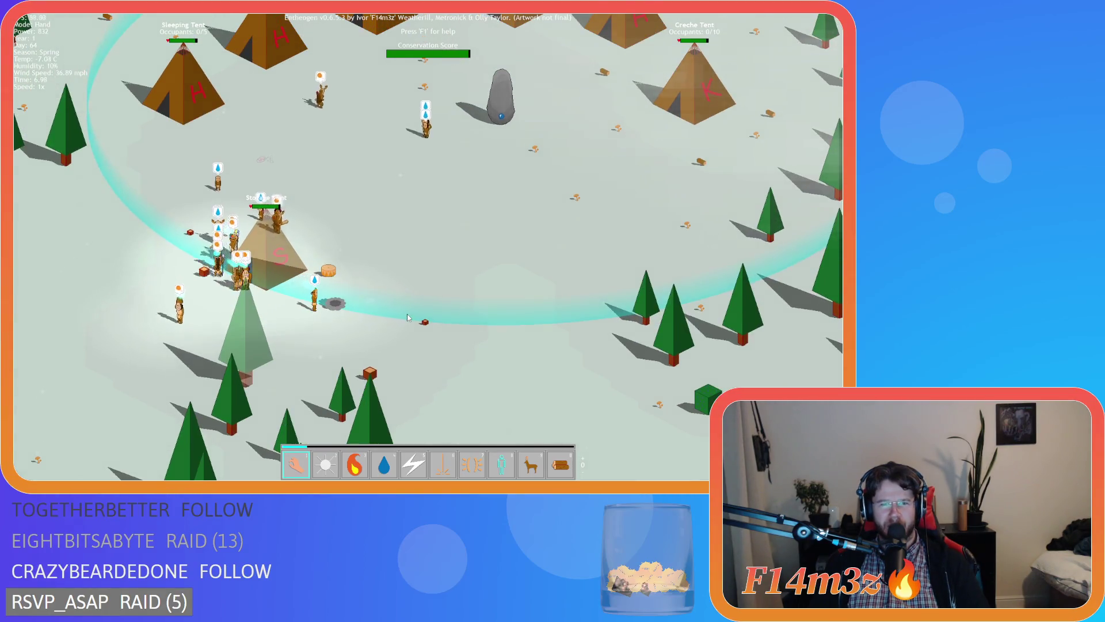
scroll(407, 317, "down", 3)
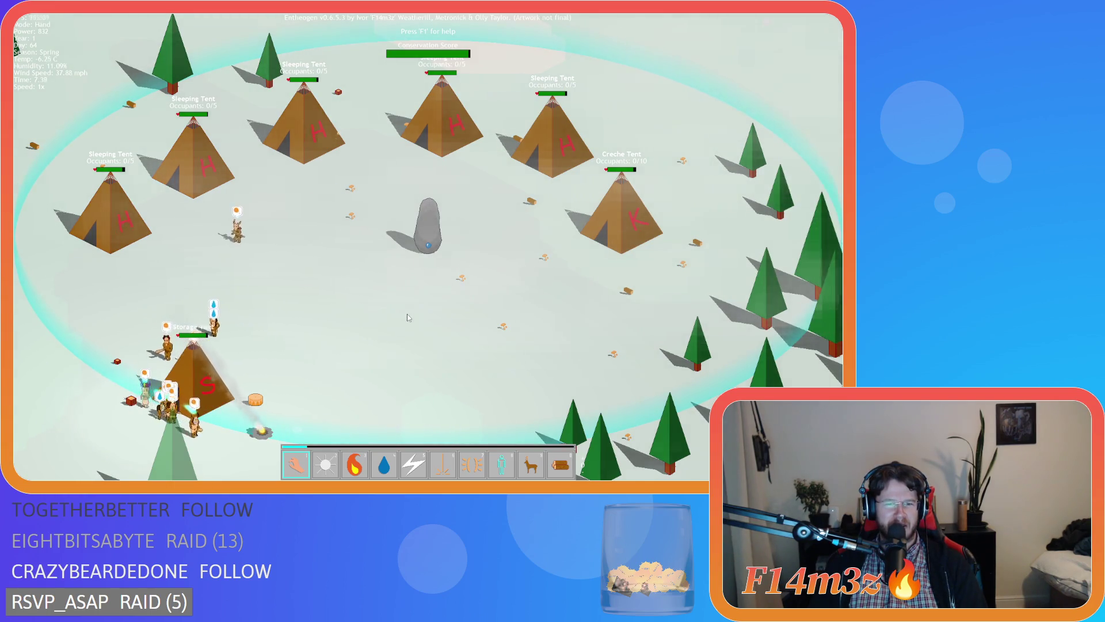
key("Down")
key("Left")
key("Left")
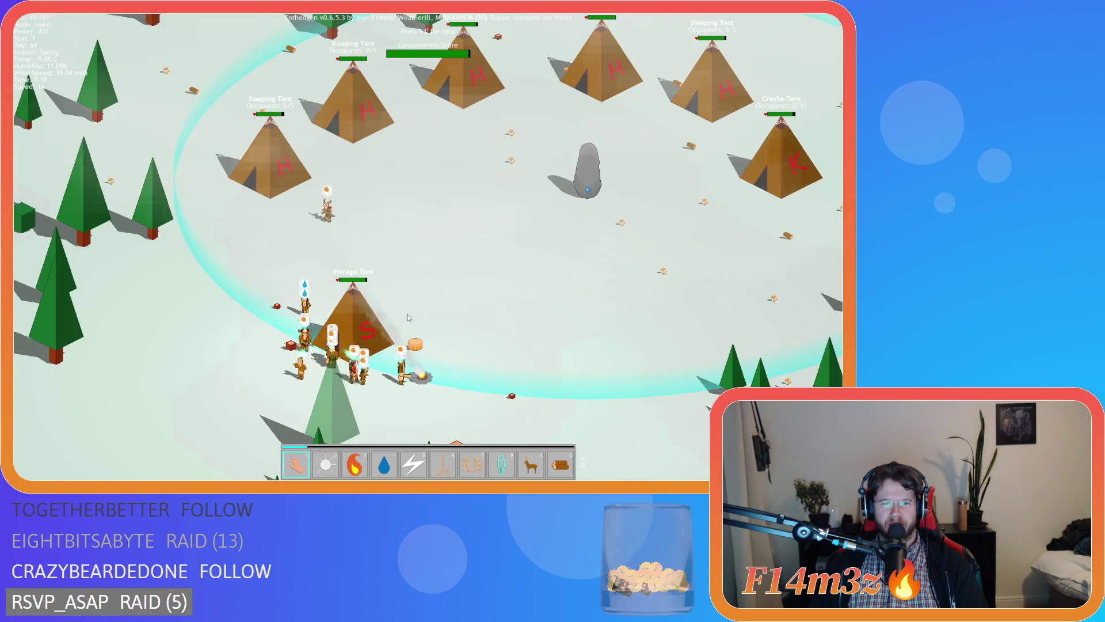
scroll(406, 313, "down", 3)
scroll(406, 313, "up", 3)
key("Down")
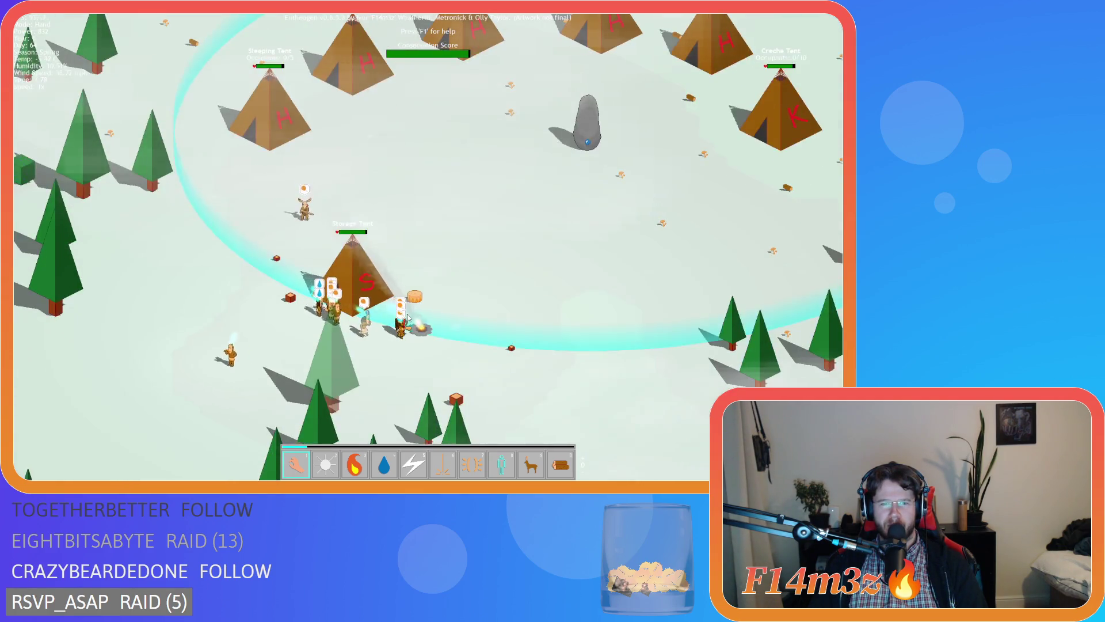
key("Up")
scroll(406, 313, "down", 3)
scroll(406, 313, "up", 3)
key("Right")
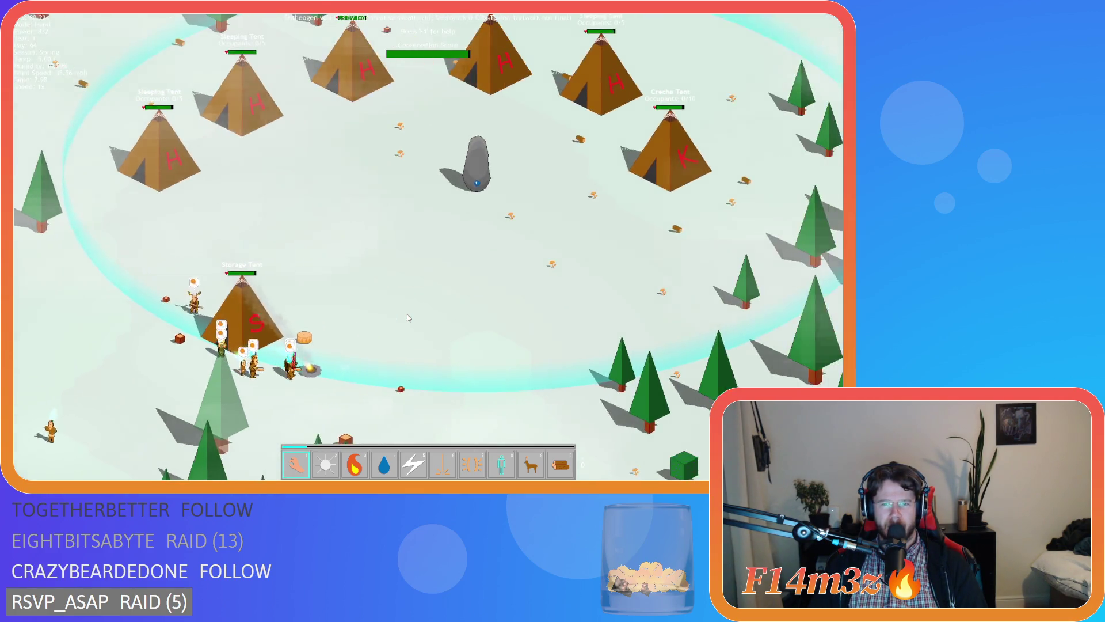
scroll(407, 317, "down", 5)
key("Right")
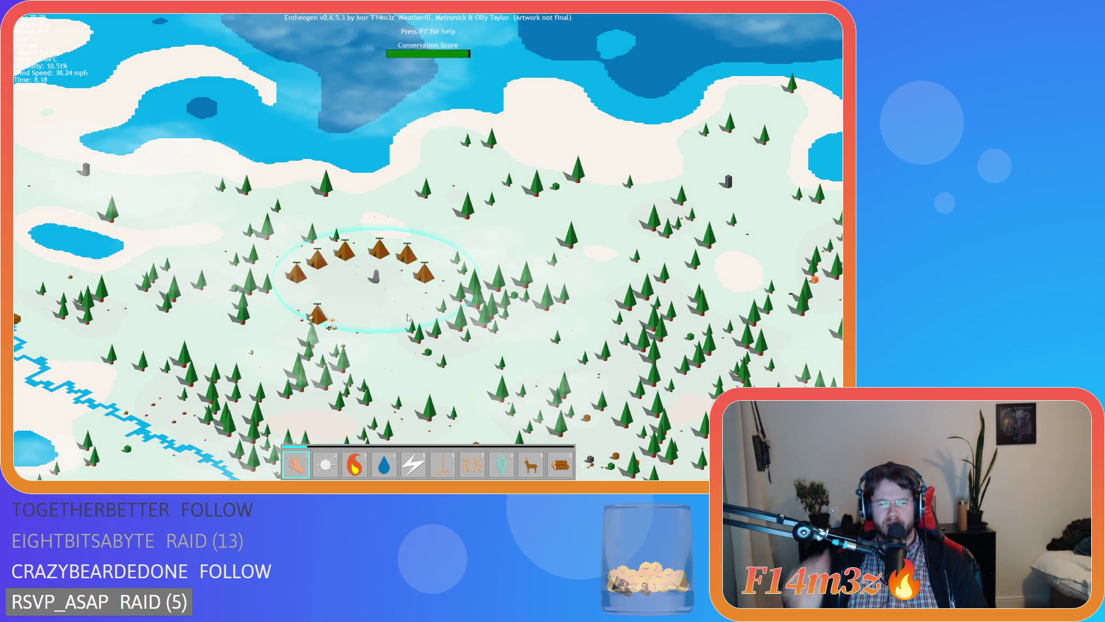
key("Down")
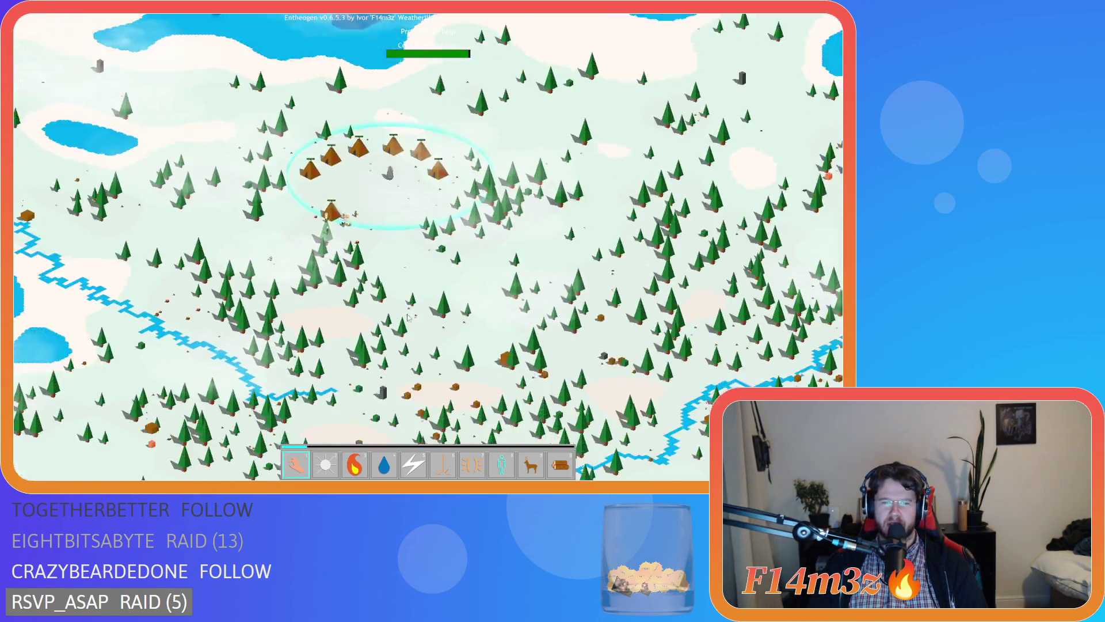
scroll(407, 316, "up", 5)
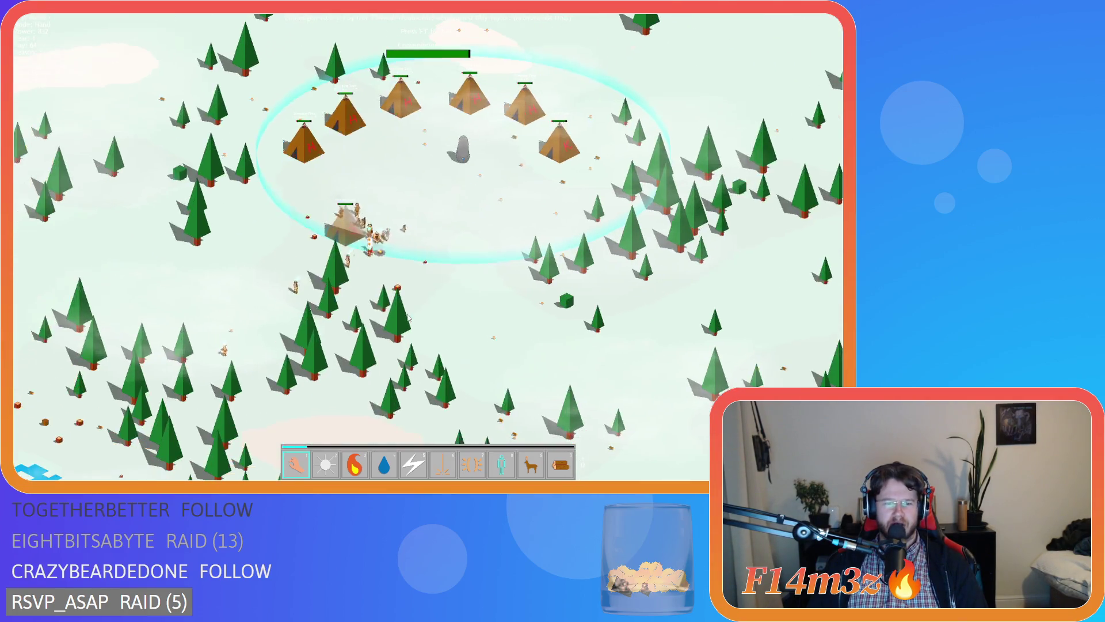
scroll(407, 317, "down", 5)
key("Right")
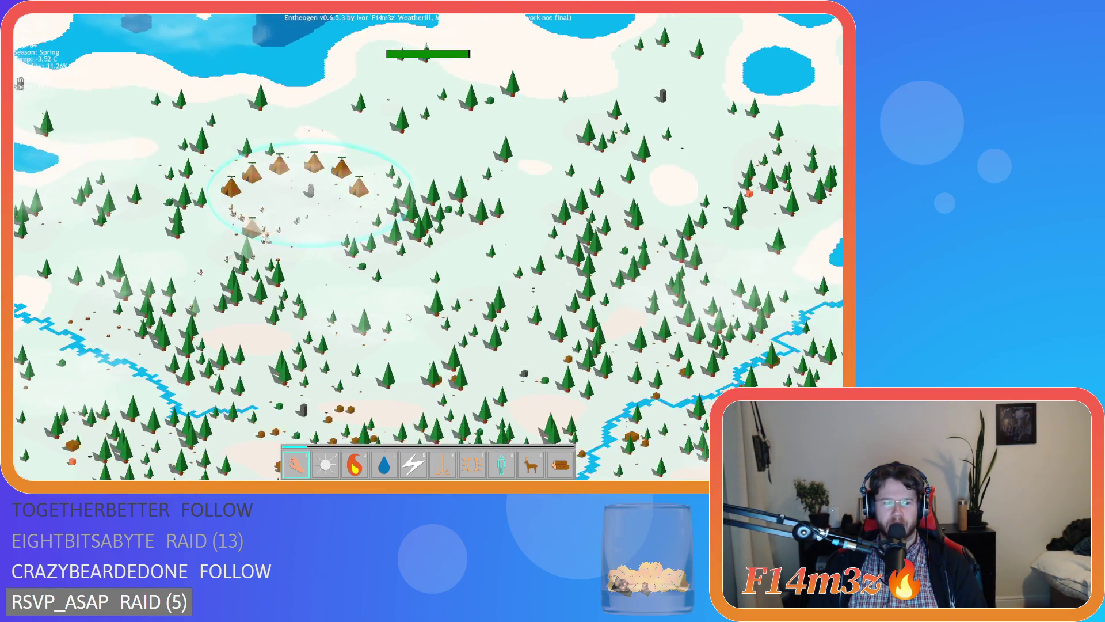
key("Left")
key("Up")
scroll(407, 317, "up", 5)
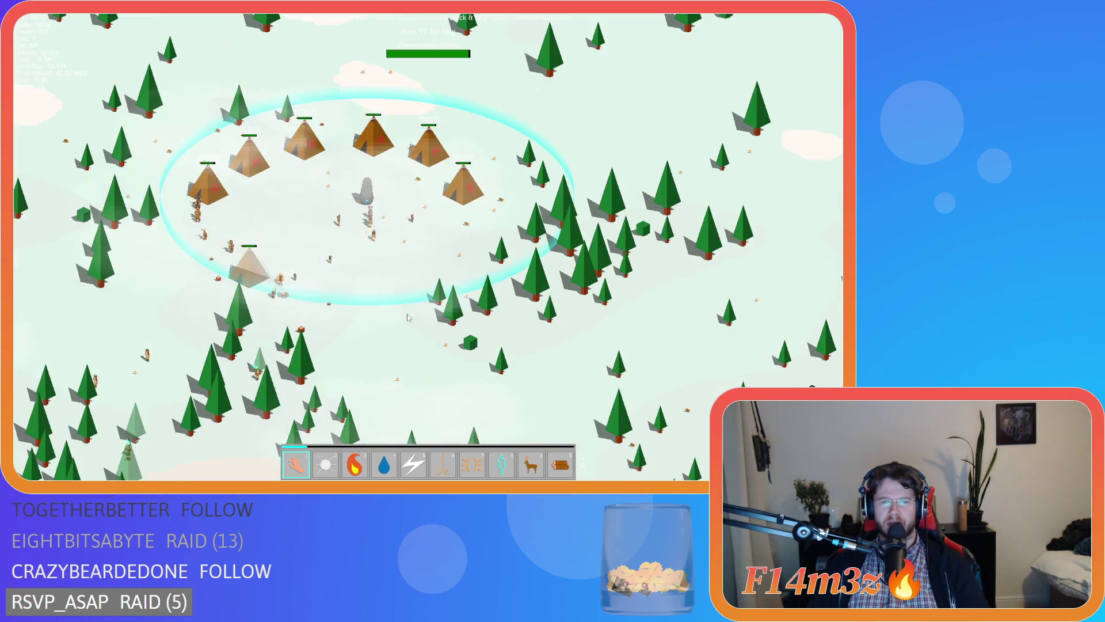
scroll(407, 317, "up", 5)
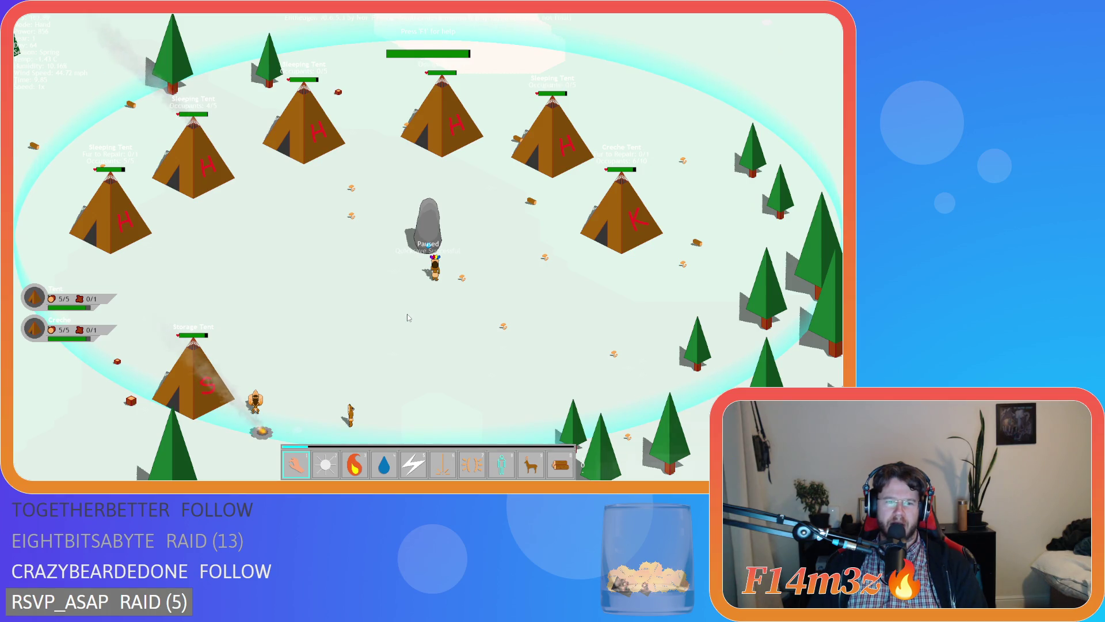
Step: Quit the Entheogen test run and confirm with Y
key("a")
key("d")
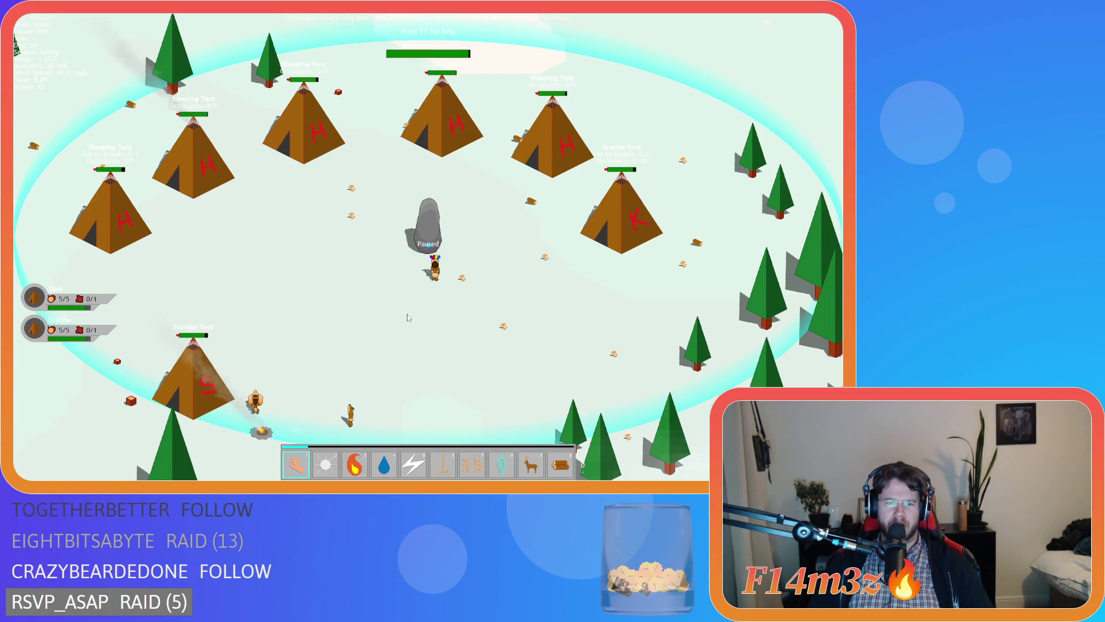
key("Escape")
key("y")
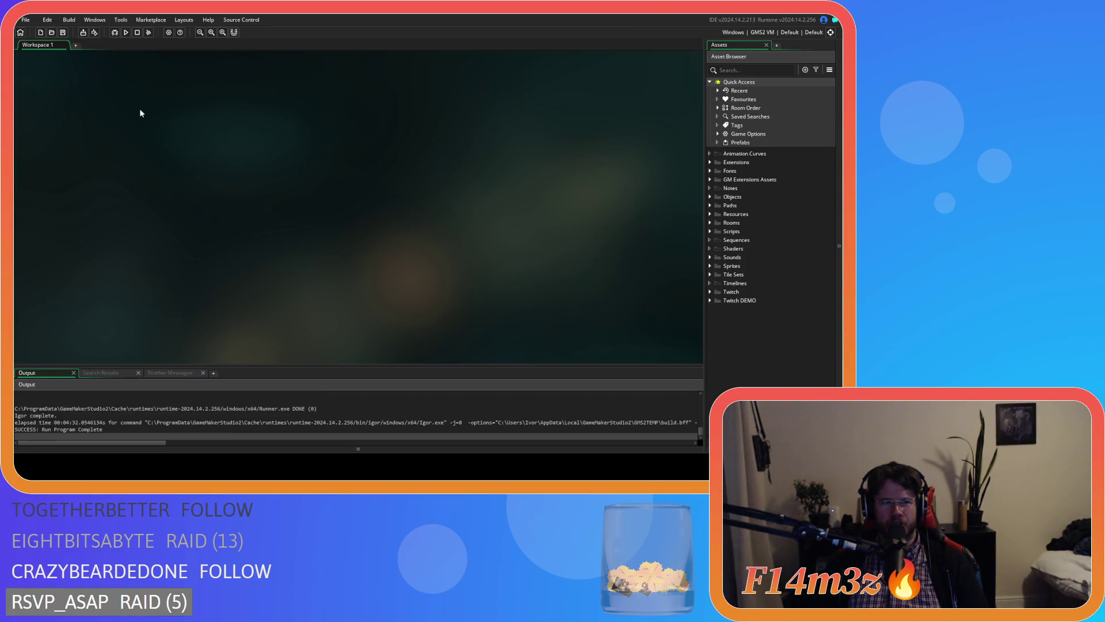
Step: Change the last Windows version field so the version reads 0.6.5.4, and apply
left_click(168, 33)
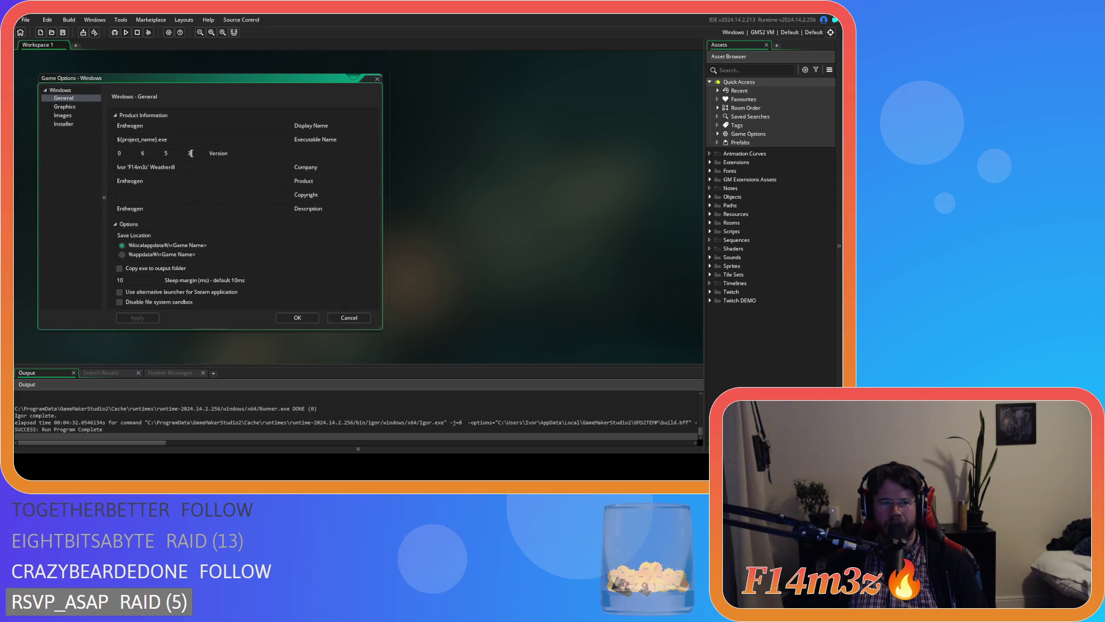
type("4")
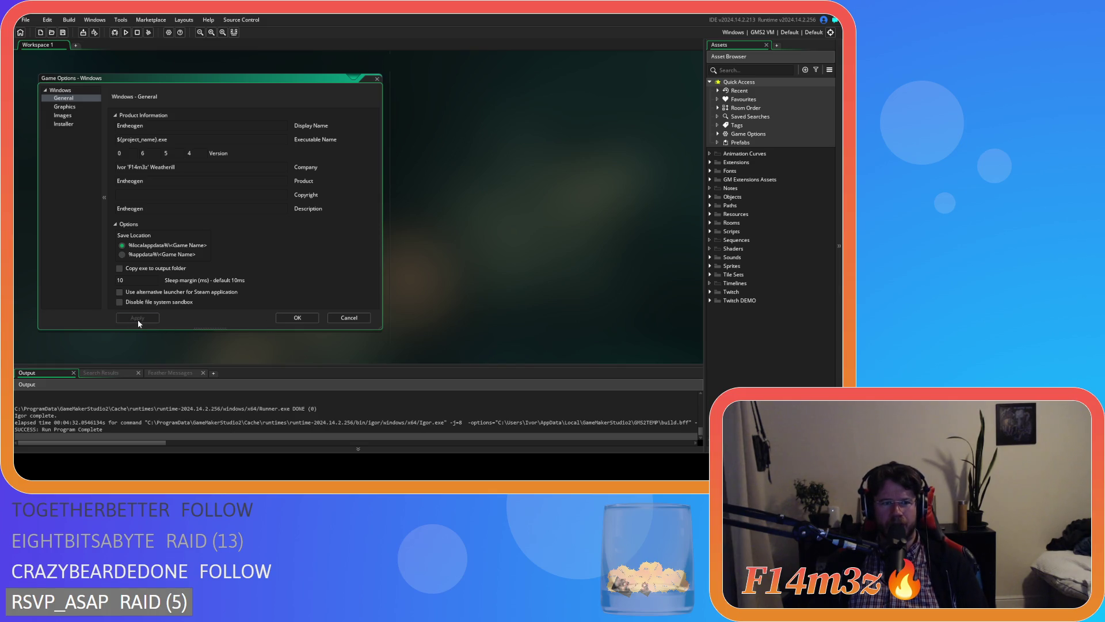
left_click(307, 320)
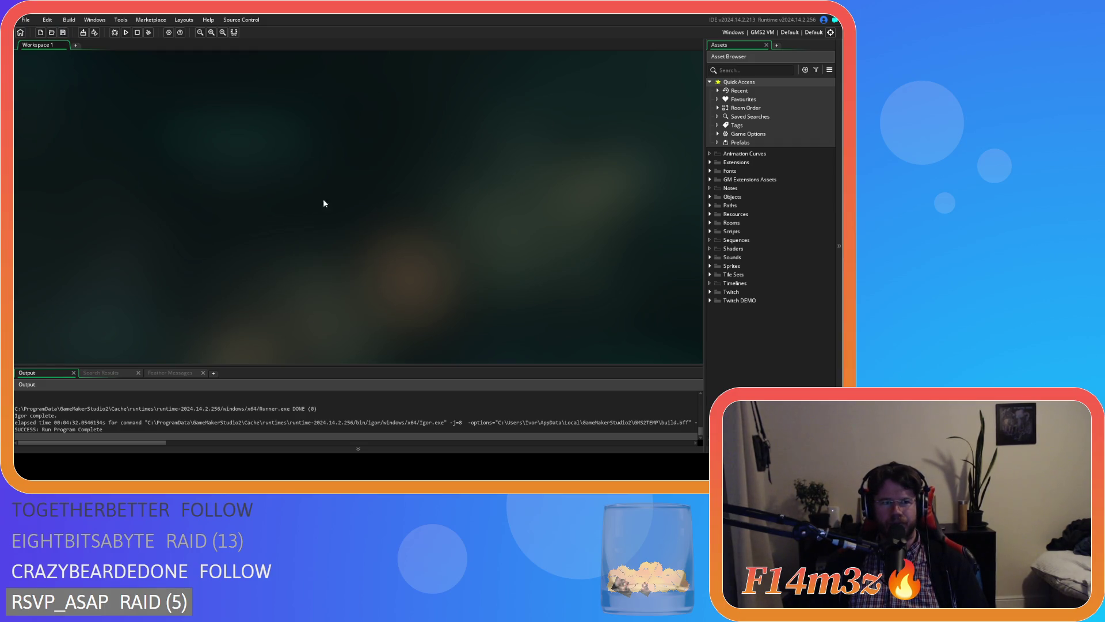
left_click(759, 33)
Step: Switch the target output to GMS2 YYC and package the executable as a zip
left_click(578, 65)
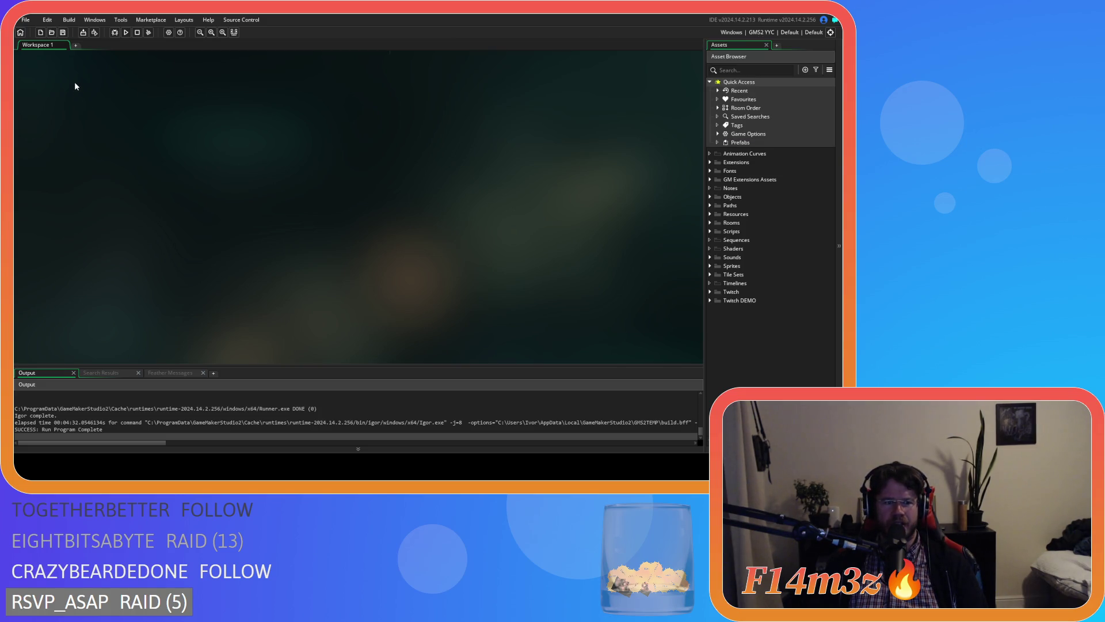
left_click(83, 32)
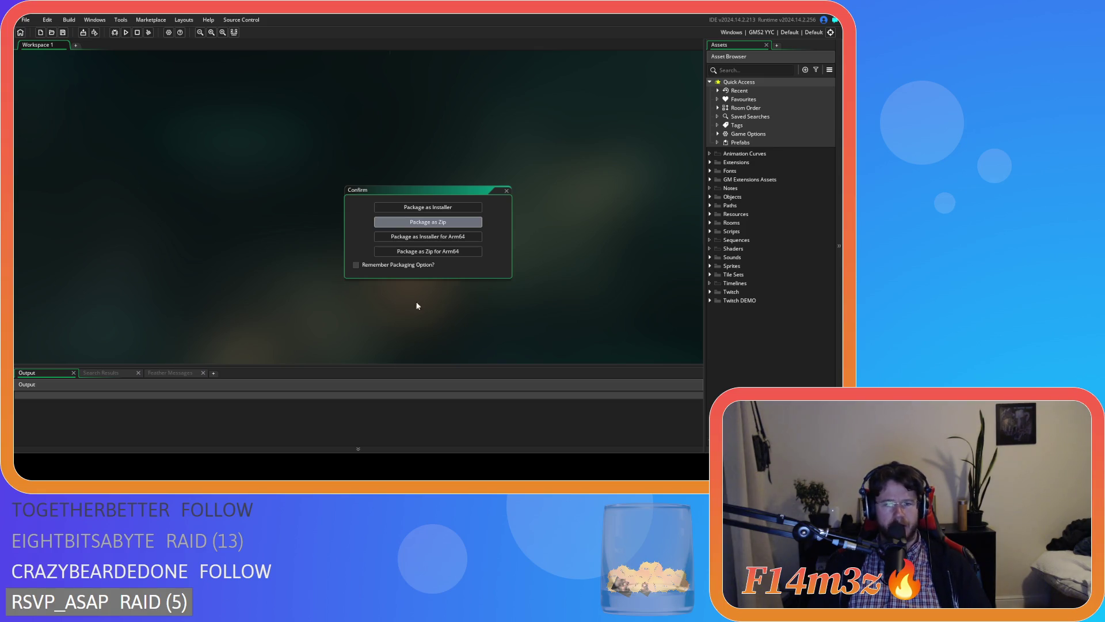
left_click(415, 223)
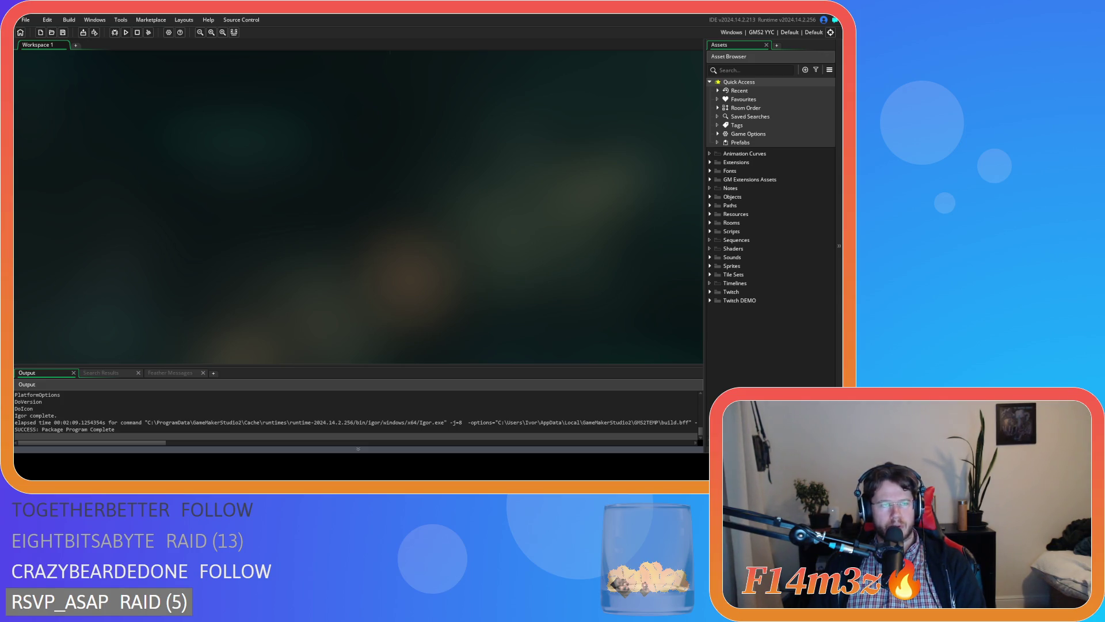
left_click(169, 32)
left_click(67, 133)
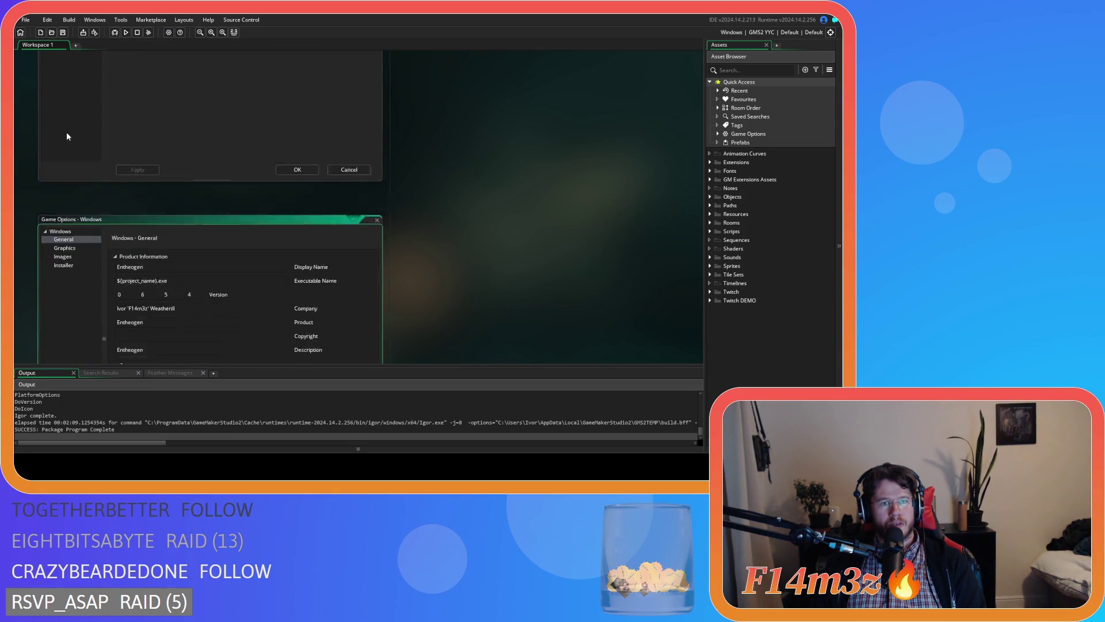
scroll(368, 95, "down", 3)
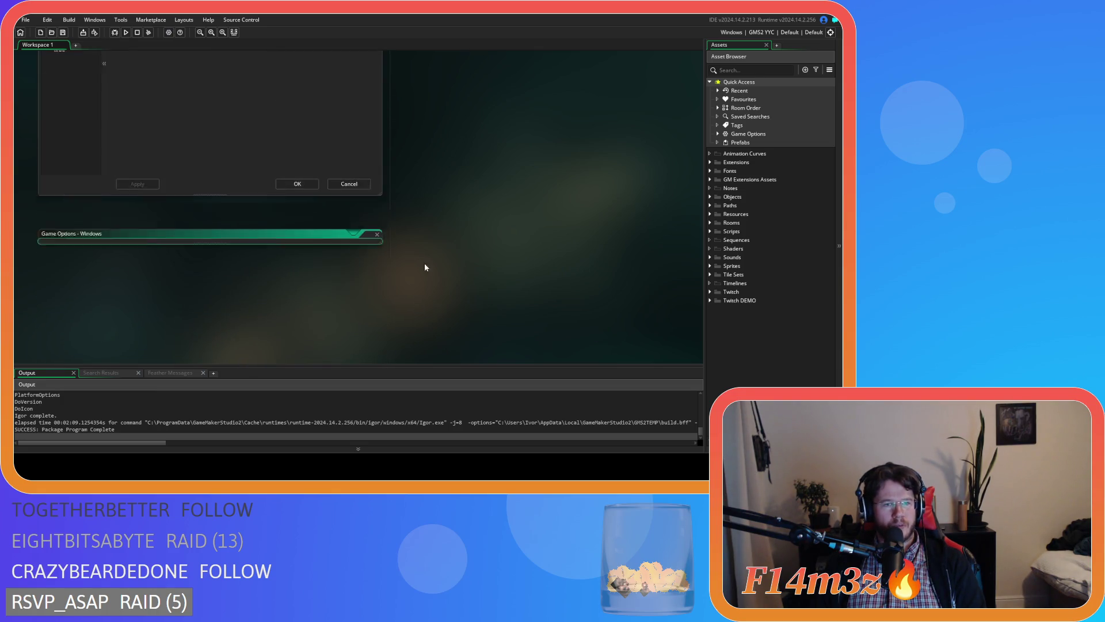
key("Escape")
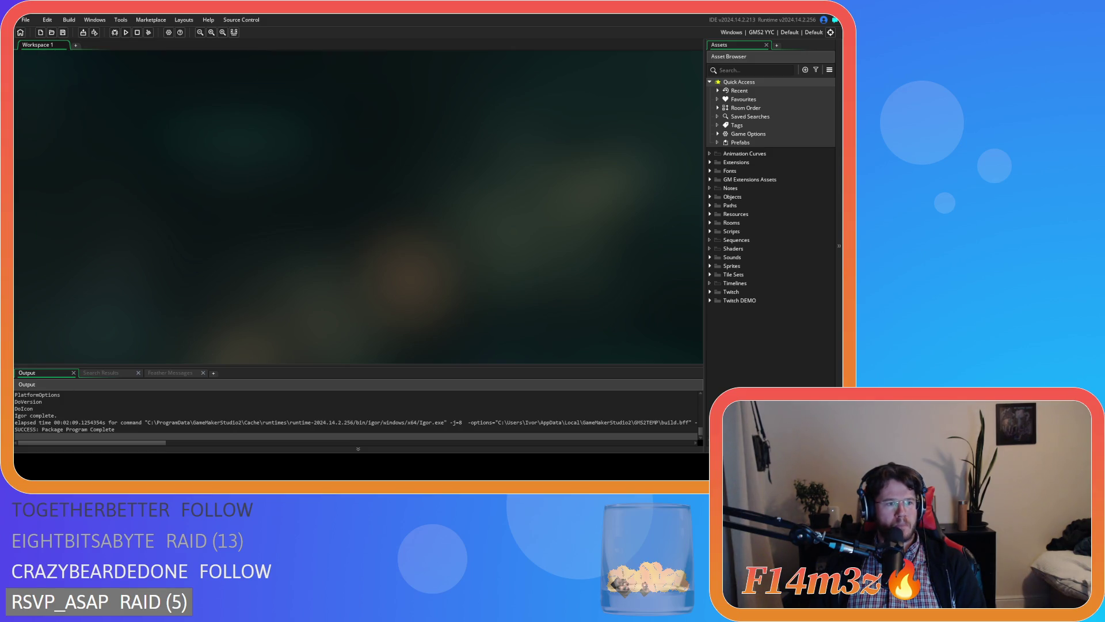